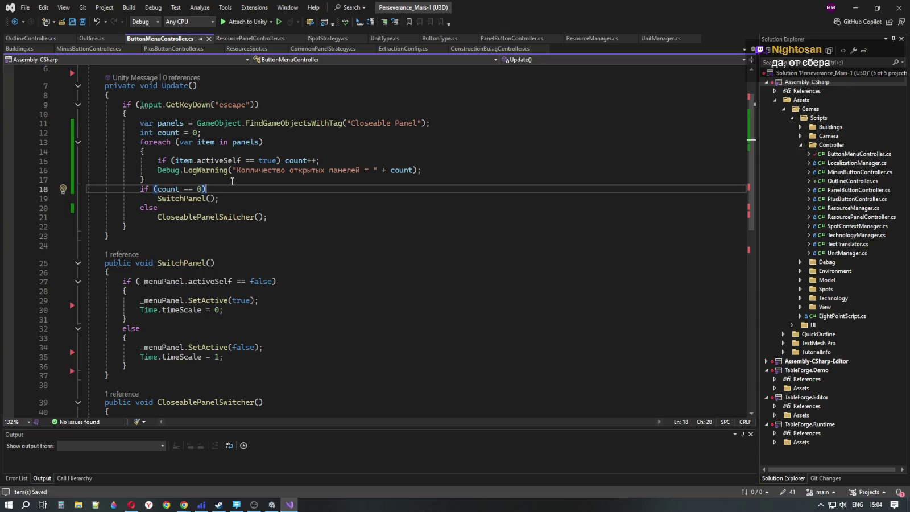
# Step: Minimize Visual Studio and the Unity Editor to reveal the DeepSeek chat in Chrome
pyautogui.click(854, 7)
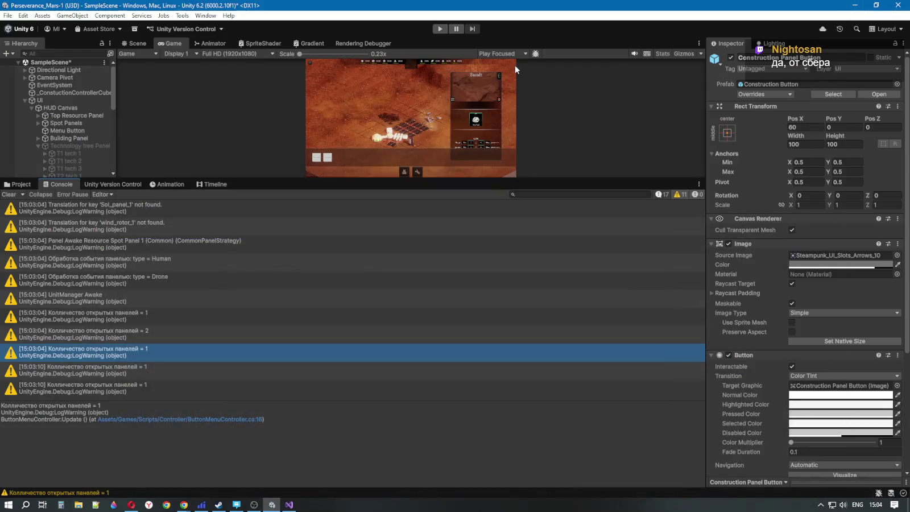
pyautogui.click(851, 6)
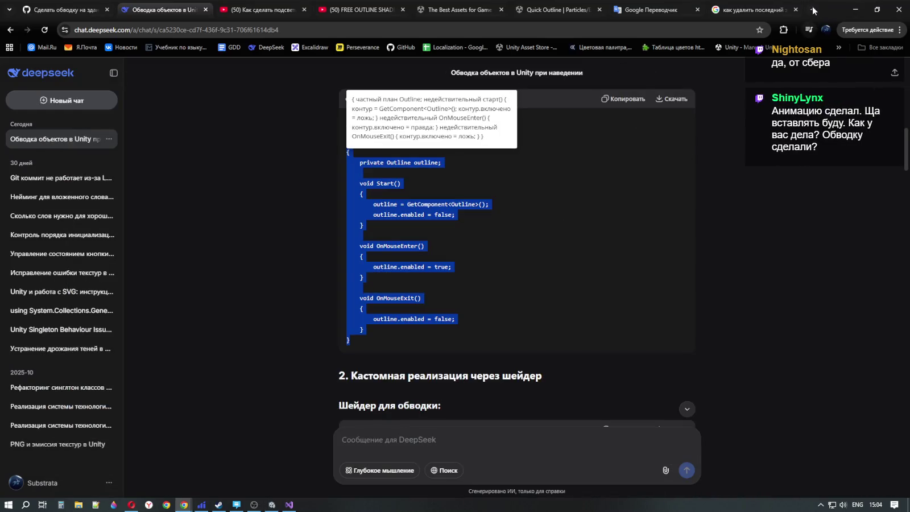
# Step: In the Google tab, replace the old query with a search for 'гигакод'
pyautogui.click(763, 11)
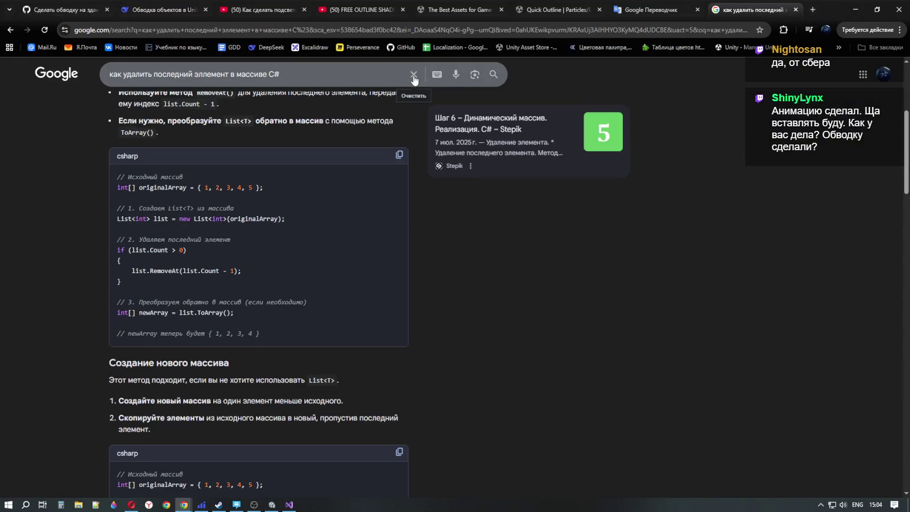
pyautogui.click(414, 75)
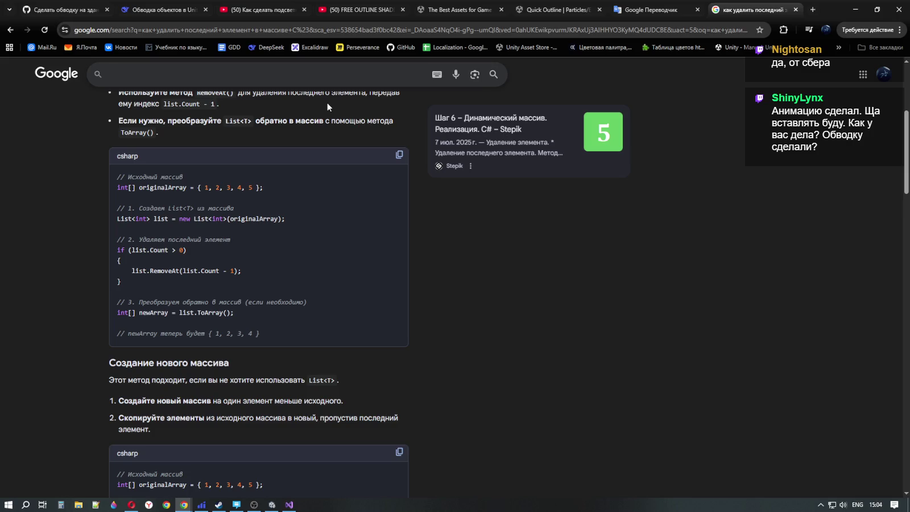
pyautogui.write('c')
pyautogui.press('BackSpace')
pyautogui.write('ui')
pyautogui.press('BackSpace')
pyautogui.press('BackSpace')
pyautogui.write('ги')
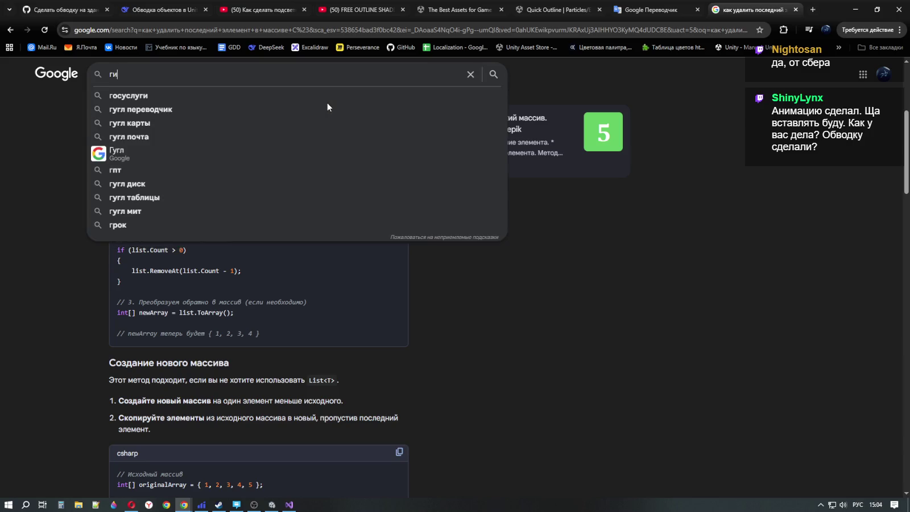
pyautogui.write('г')
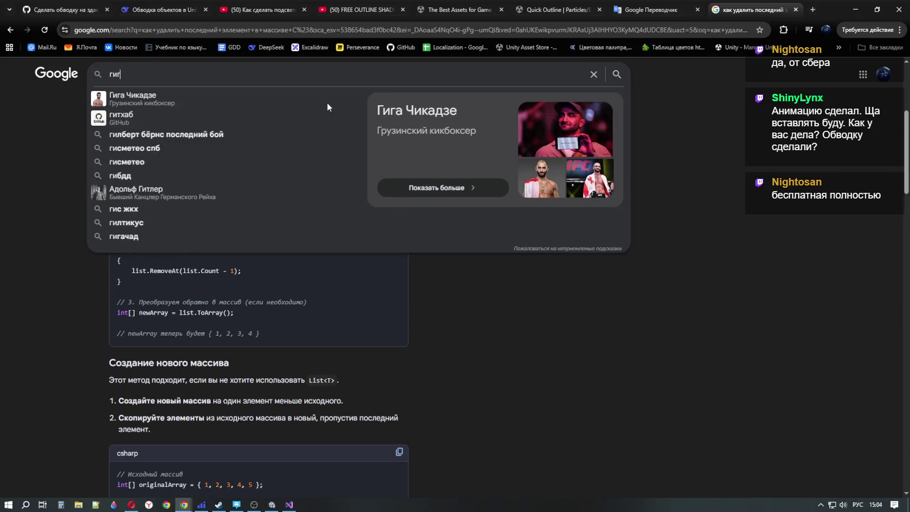
pyautogui.write('акод')
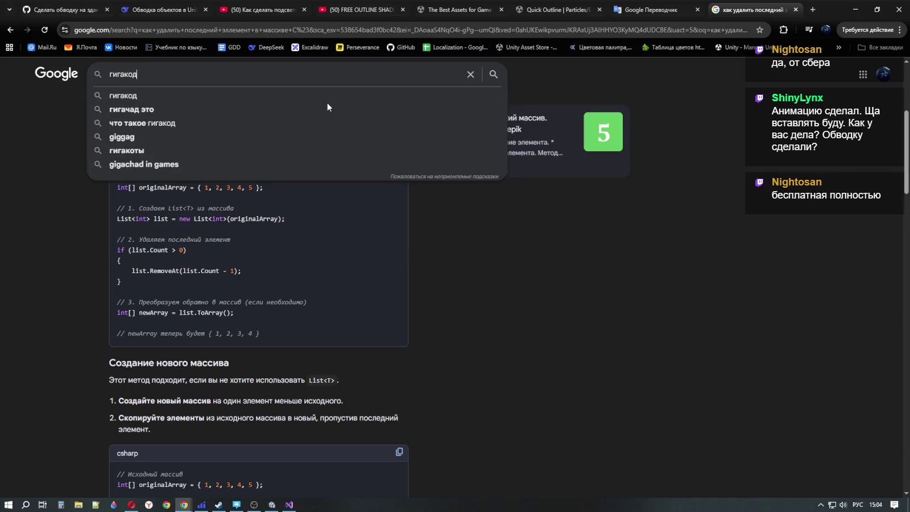
pyautogui.press('Return')
# Step: Open the gigacode.ru result and select part of the GitVerse distribution line
pyautogui.click(177, 161)
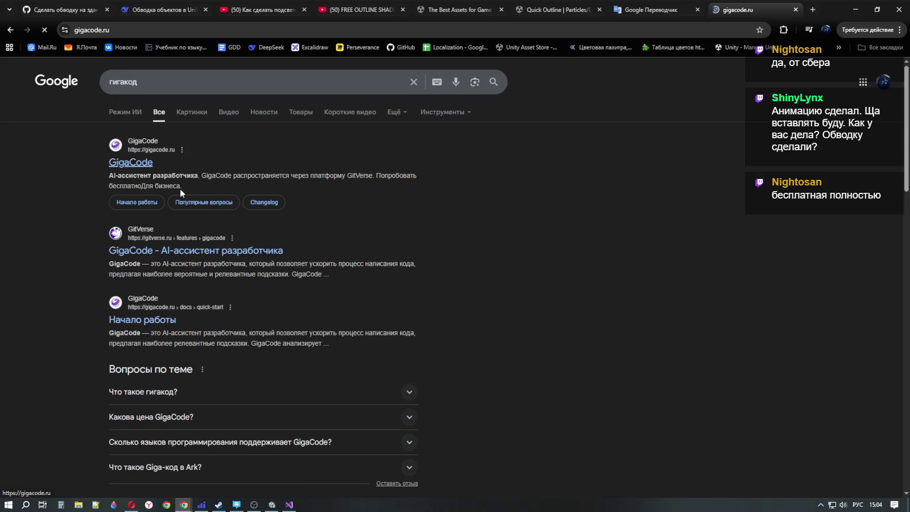
pyautogui.scroll(-3, 449, 236)
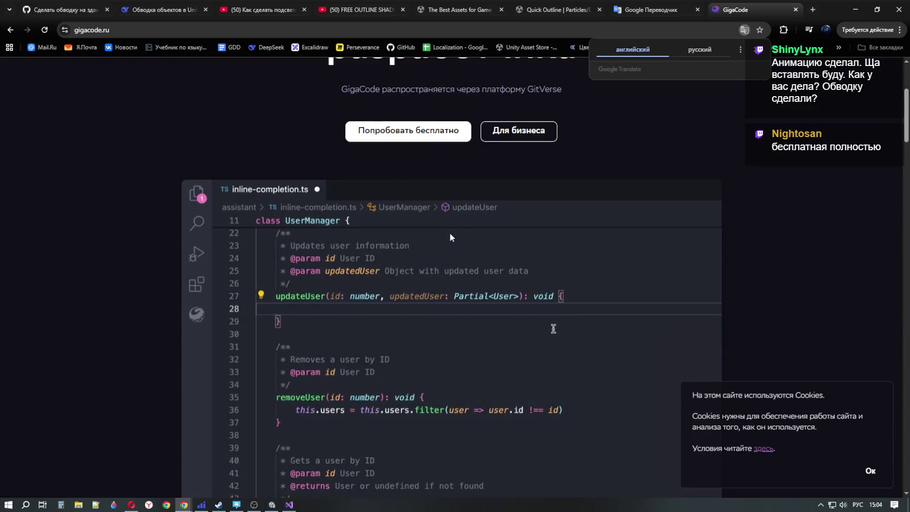
pyautogui.scroll(-9, 446, 230)
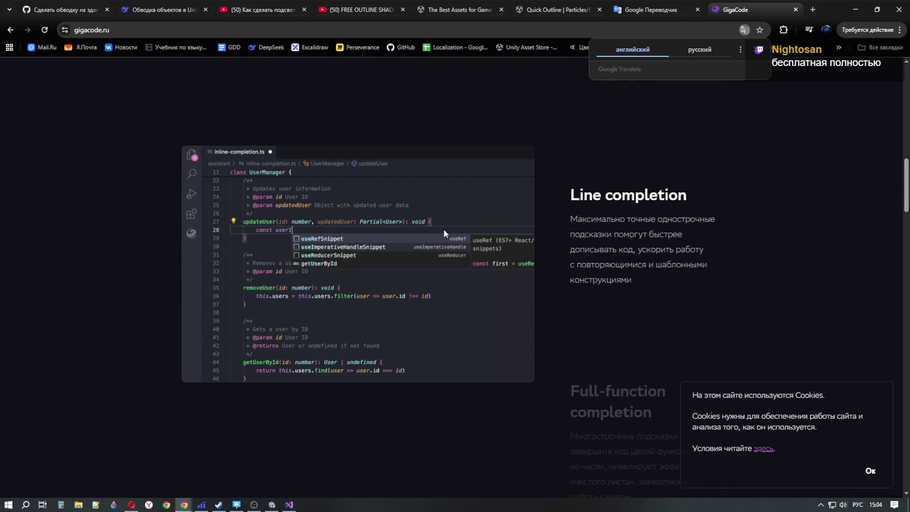
pyautogui.scroll(9, 438, 234)
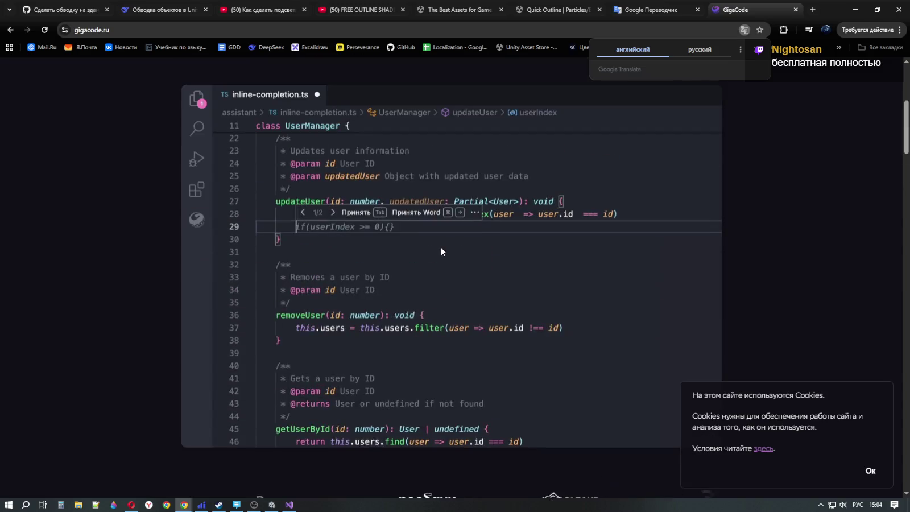
pyautogui.scroll(3, 437, 187)
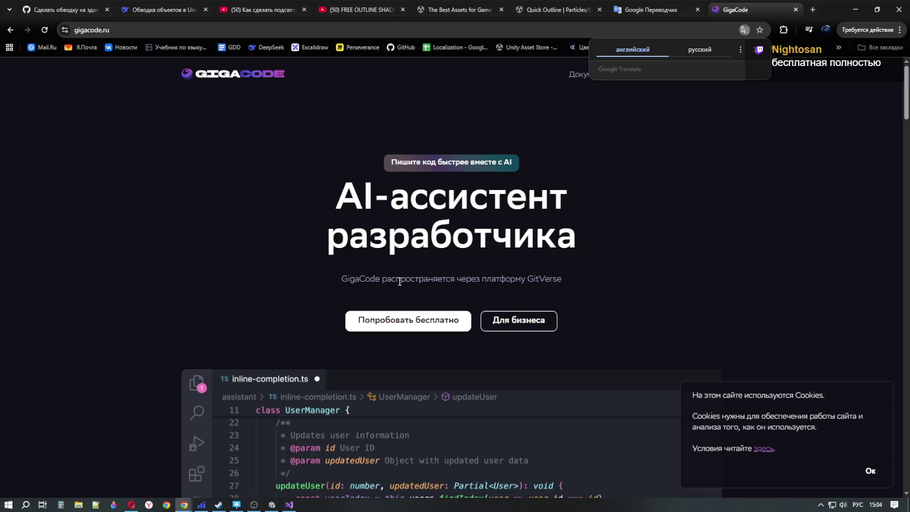
pyautogui.moveTo(471, 279); pyautogui.dragTo(634, 281)
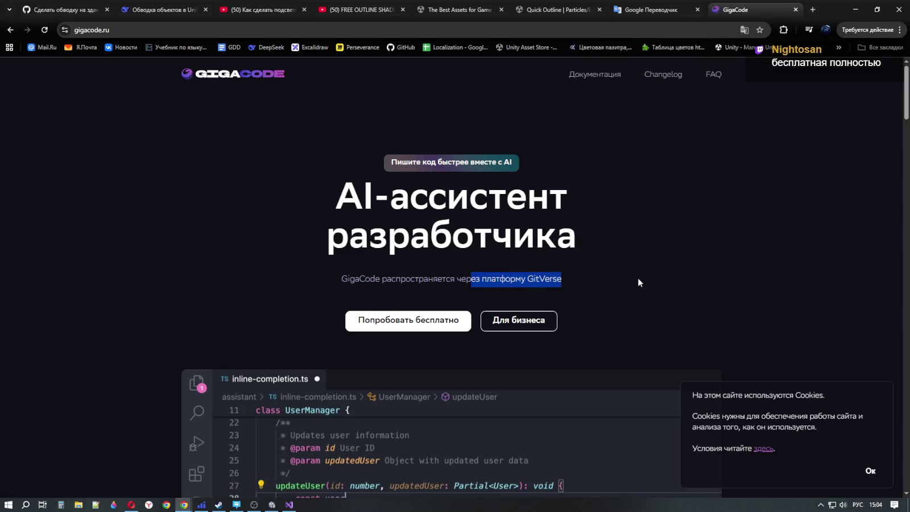
# Step: Scroll the GigaCode landing page down to the Поддерживаемые IDE section and select text there
pyautogui.scroll(-5, 796, 330)
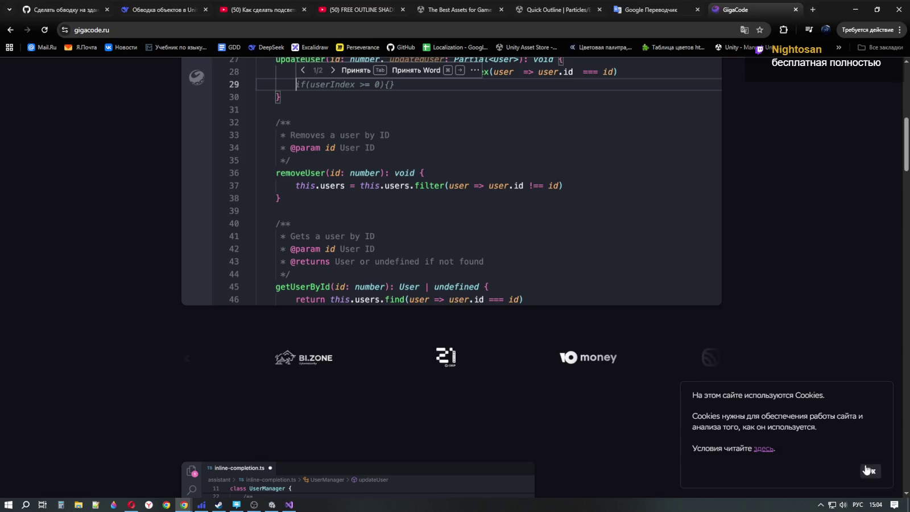
pyautogui.scroll(-3, 798, 309)
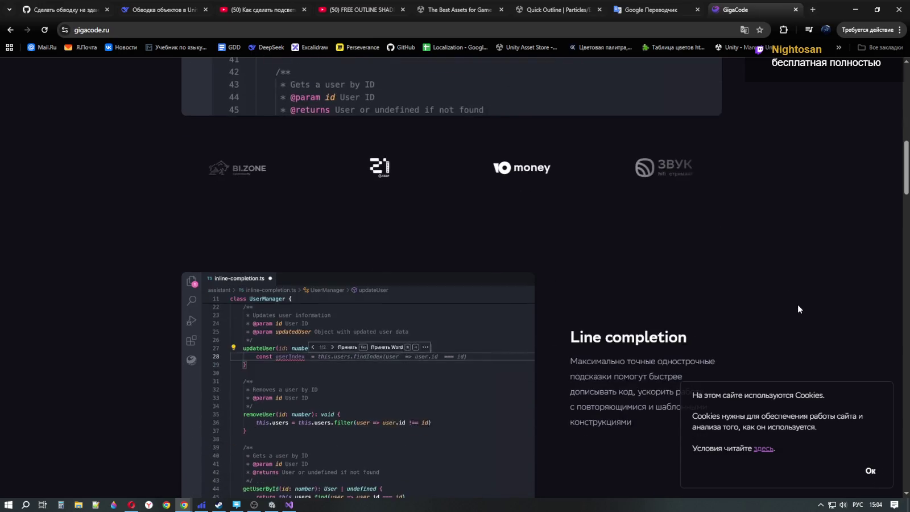
pyautogui.scroll(-3, 796, 304)
pyautogui.scroll(-4, 779, 293)
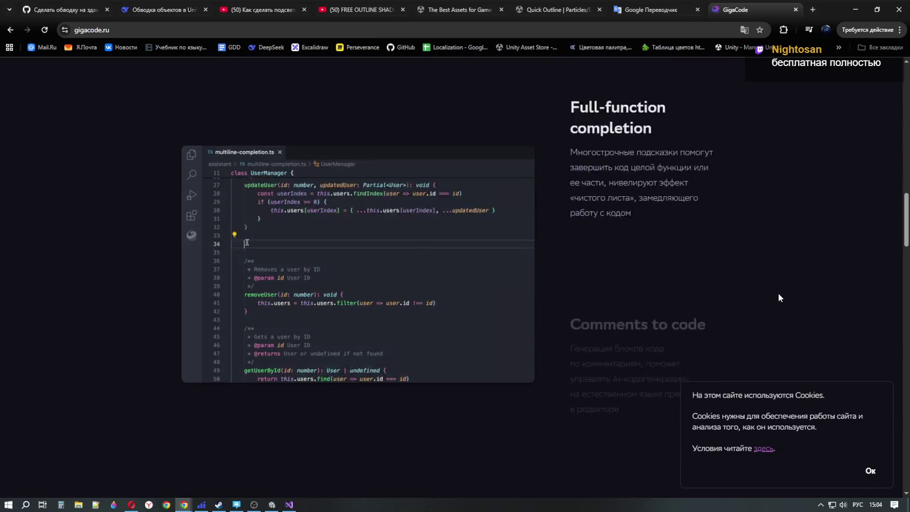
pyautogui.scroll(-3, 705, 287)
pyautogui.scroll(-3, 702, 283)
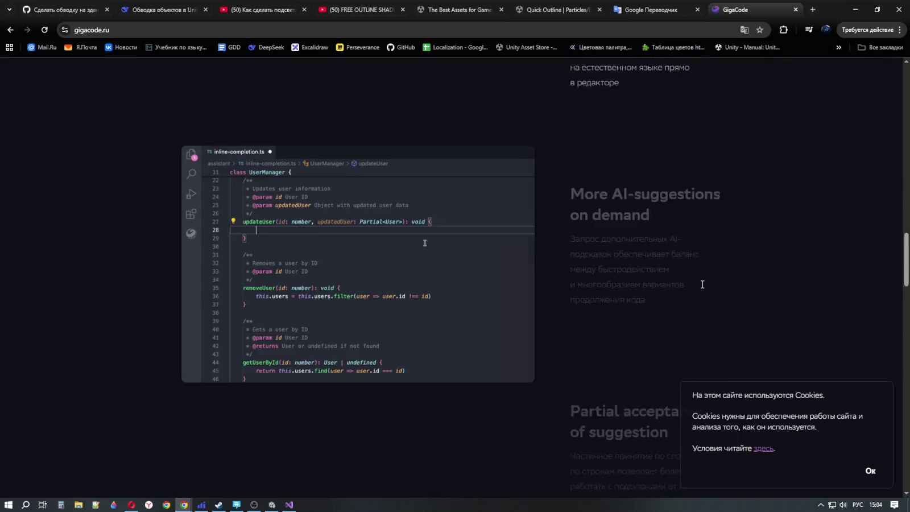
pyautogui.scroll(-1, 702, 284)
pyautogui.scroll(-4, 700, 278)
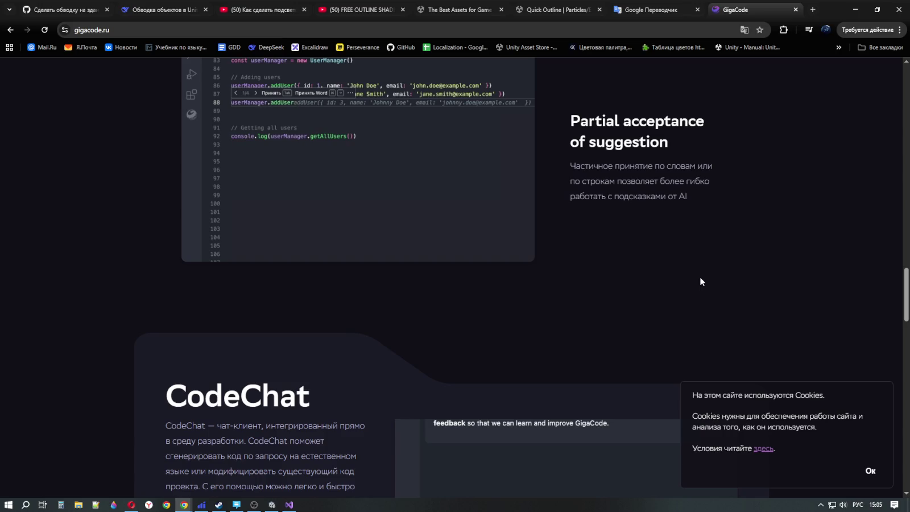
pyautogui.scroll(-6, 700, 277)
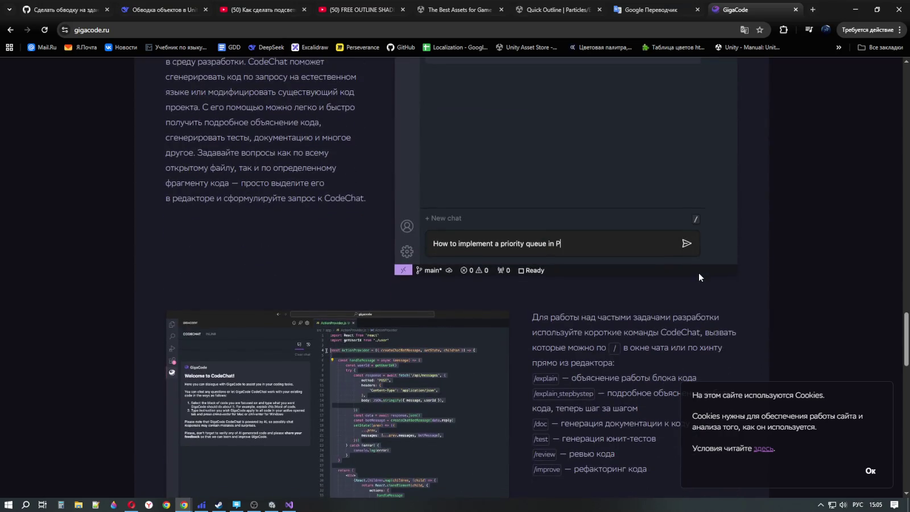
pyautogui.scroll(-3, 698, 272)
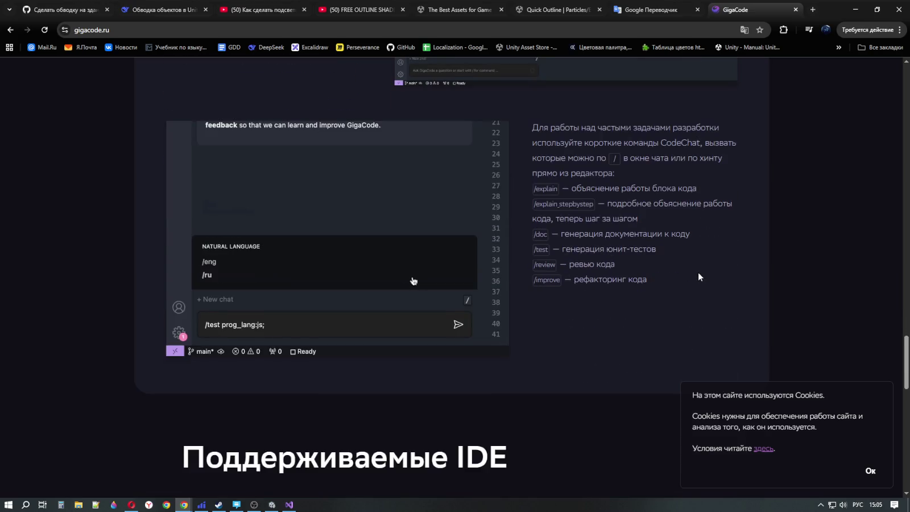
pyautogui.scroll(-6, 697, 272)
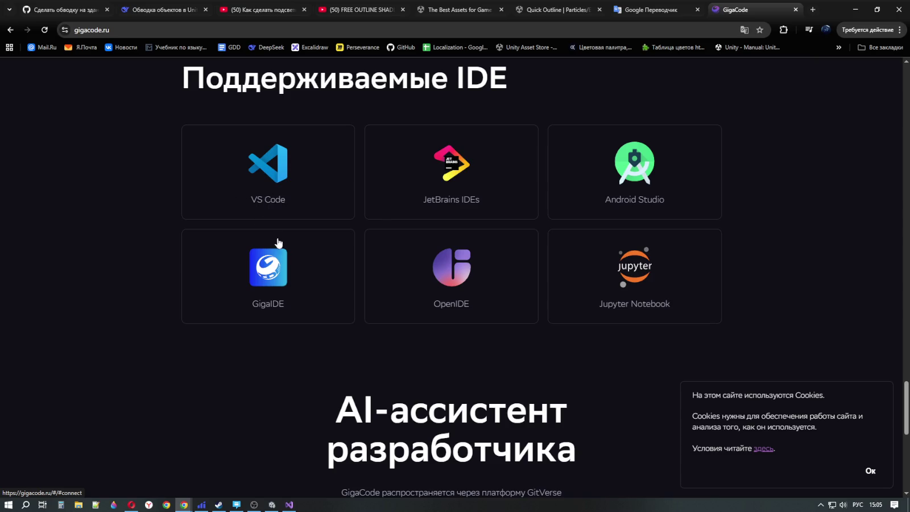
pyautogui.scroll(-4, 274, 234)
pyautogui.scroll(4, 270, 225)
pyautogui.scroll(-7, 267, 195)
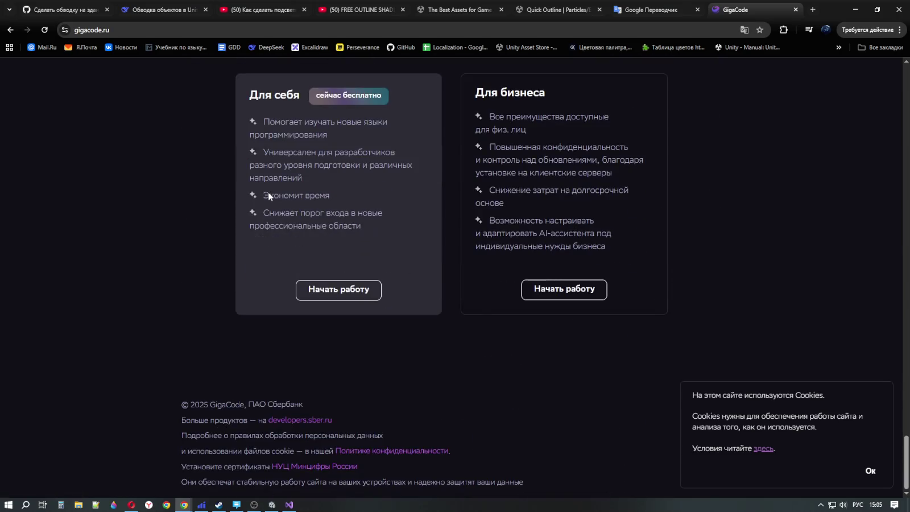
pyautogui.scroll(4, 269, 193)
pyautogui.scroll(3, 269, 194)
pyautogui.scroll(-4, 268, 198)
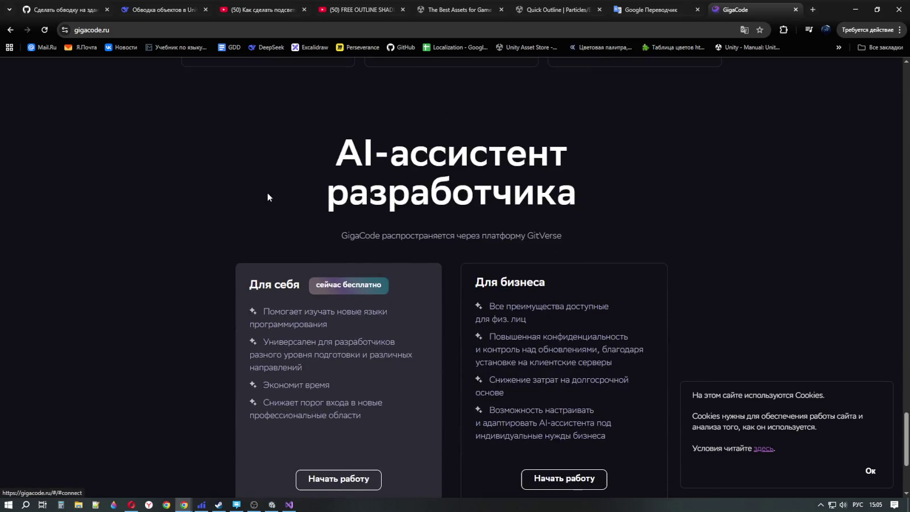
pyautogui.scroll(4, 268, 197)
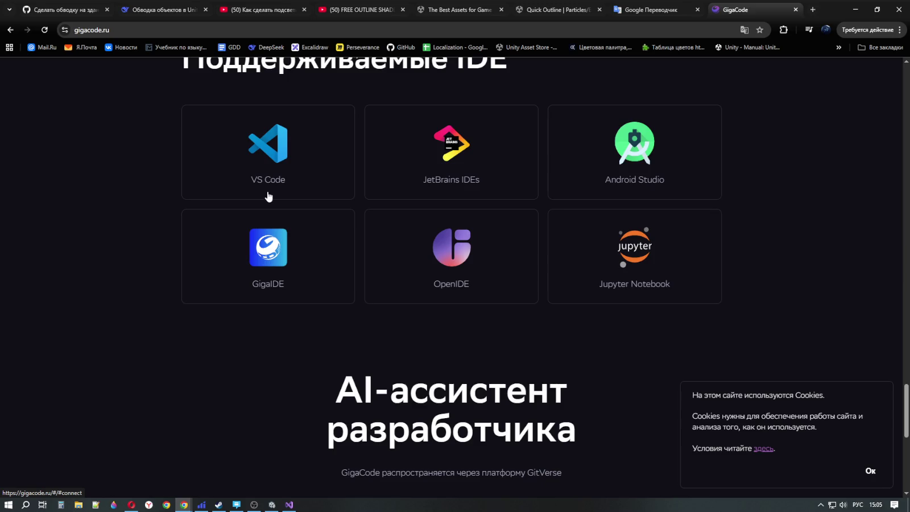
pyautogui.scroll(3, 267, 199)
pyautogui.moveTo(371, 250); pyautogui.dragTo(572, 262)
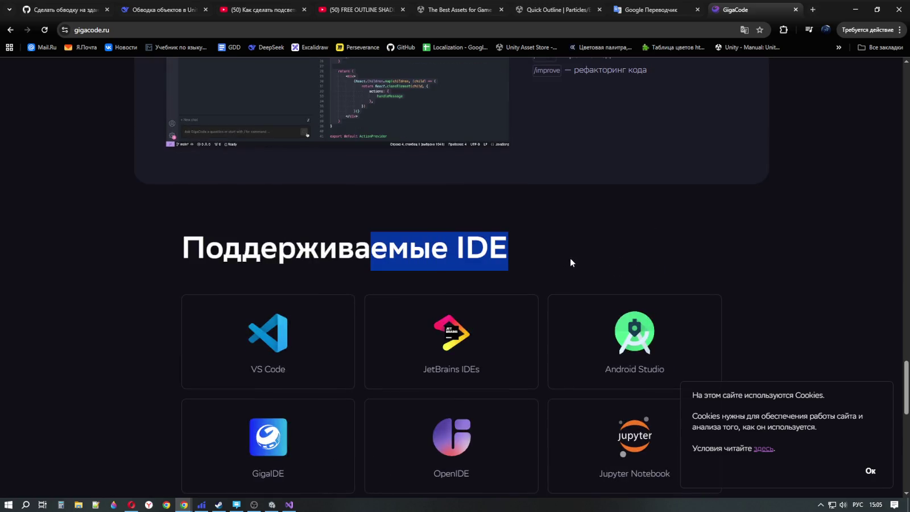
pyautogui.click(771, 246)
pyautogui.scroll(-2, 768, 254)
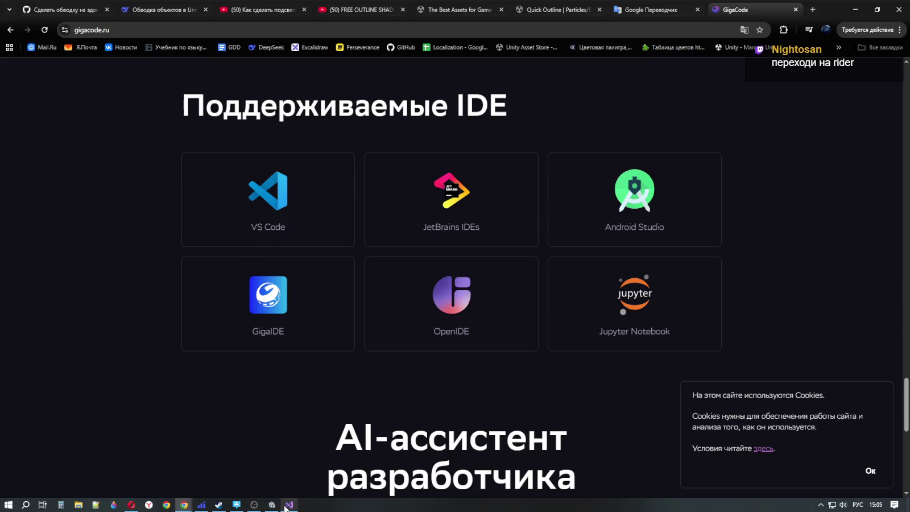
# Step: In ButtonMenuController.cs, step through the count == 0 check and SwitchPanel line
pyautogui.click(289, 505)
pyautogui.scroll(-4, 347, 244)
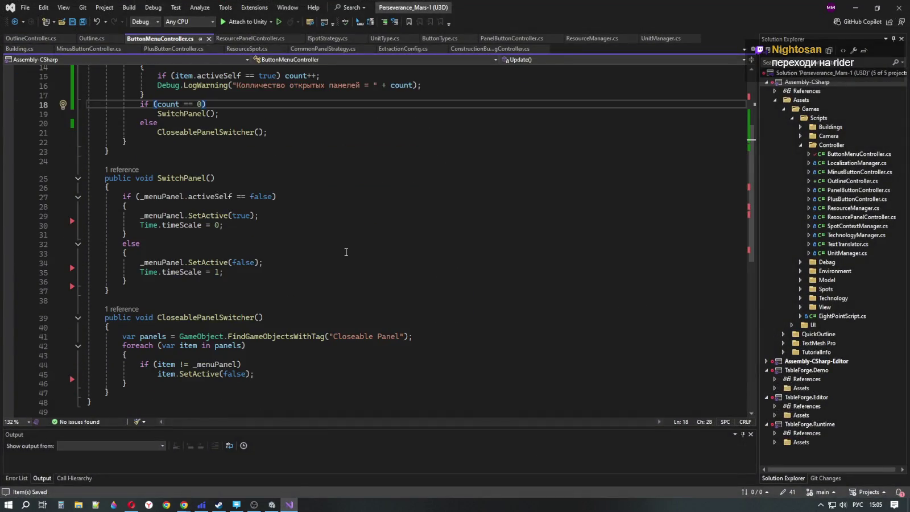
pyautogui.scroll(4, 344, 250)
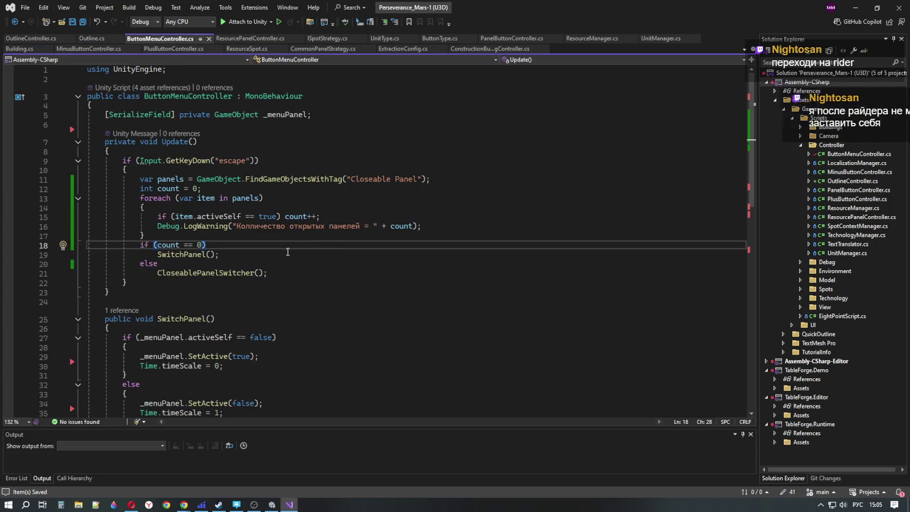
pyautogui.press('Down')
pyautogui.press('Down')
pyautogui.press('Down')
pyautogui.press('Up')
pyautogui.press('Up')
pyautogui.press('Up')
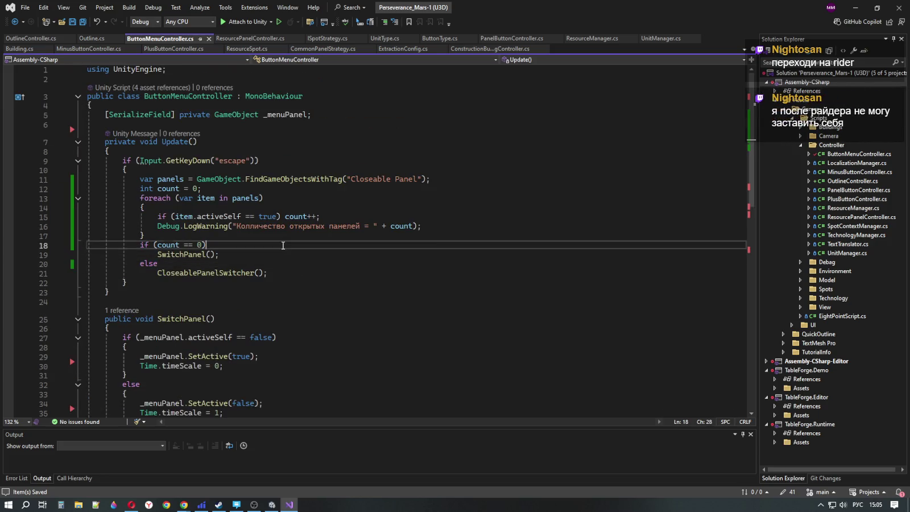
pyautogui.press('Up')
pyautogui.press('Down')
pyautogui.press('Down')
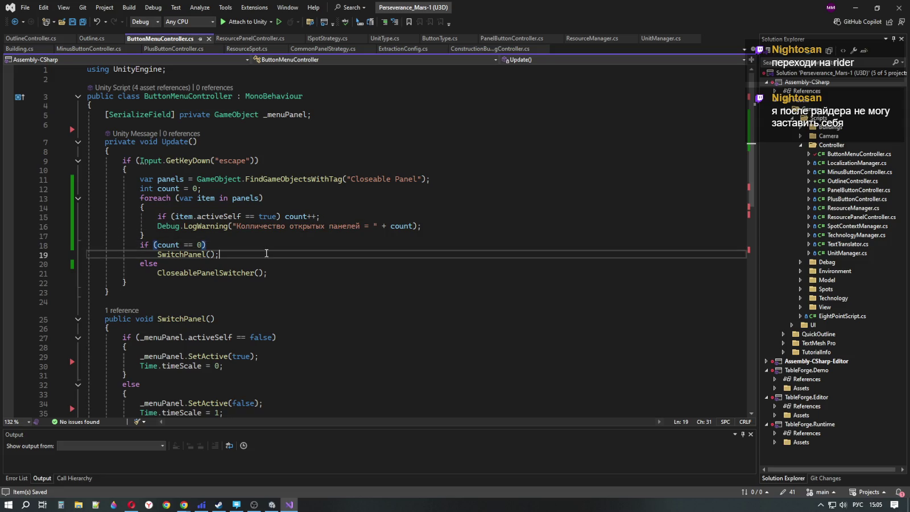
pyautogui.press('Down')
pyautogui.press('Down')
pyautogui.click(263, 250)
# Step: Review the Update method and _menuPanel field, select lines 12–13, then switch to Chrome
pyautogui.click(280, 246)
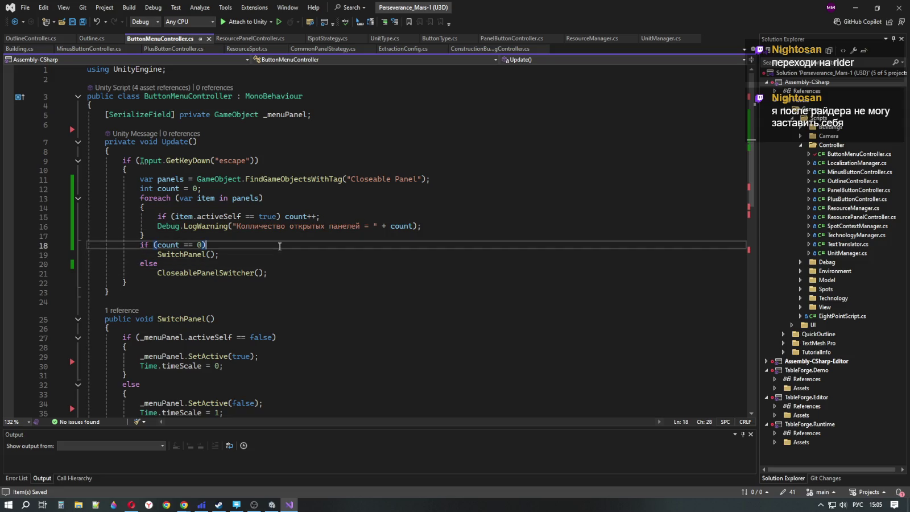
pyautogui.click(273, 159)
pyautogui.click(319, 142)
pyautogui.click(339, 113)
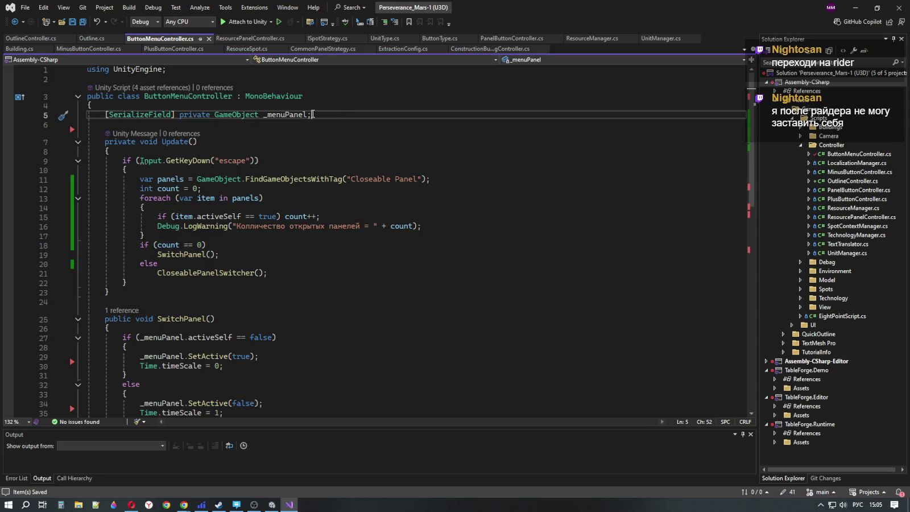
pyautogui.moveTo(303, 189); pyautogui.dragTo(302, 198)
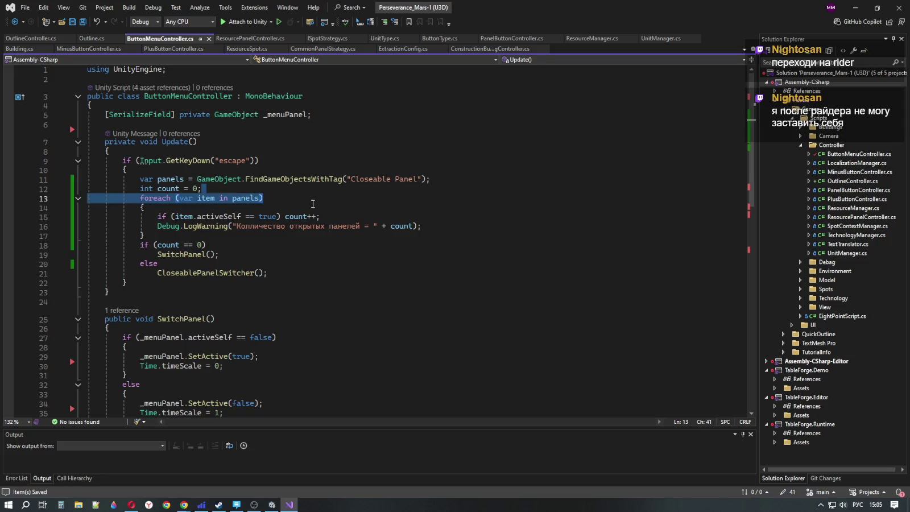
pyautogui.click(207, 245)
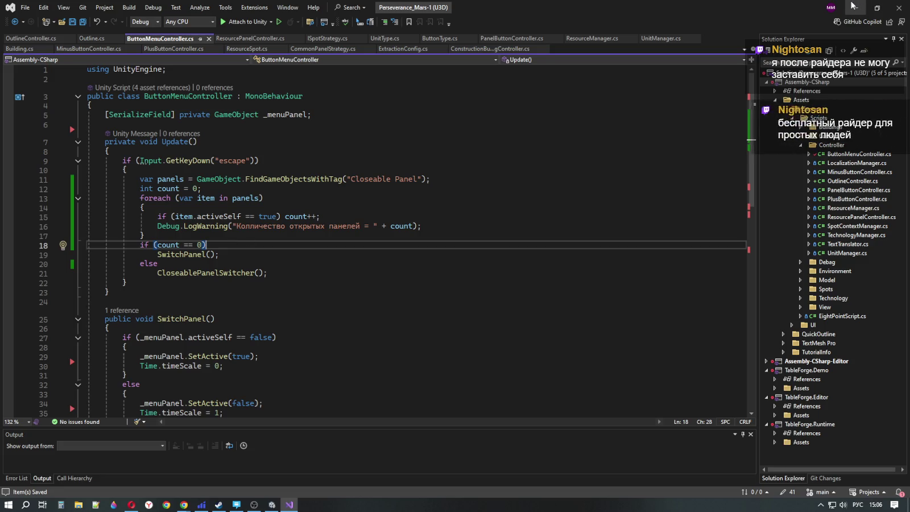
pyautogui.hotkey('alt', 'Tab')
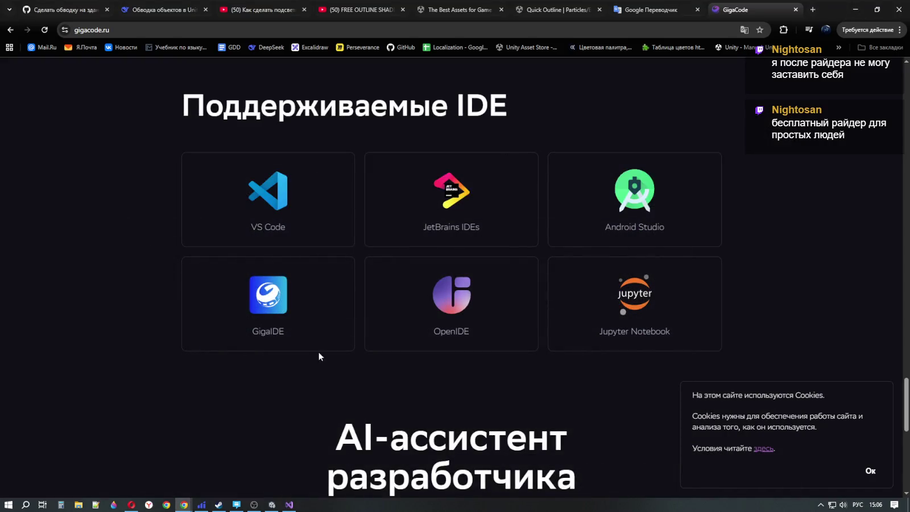
pyautogui.moveTo(292, 508)
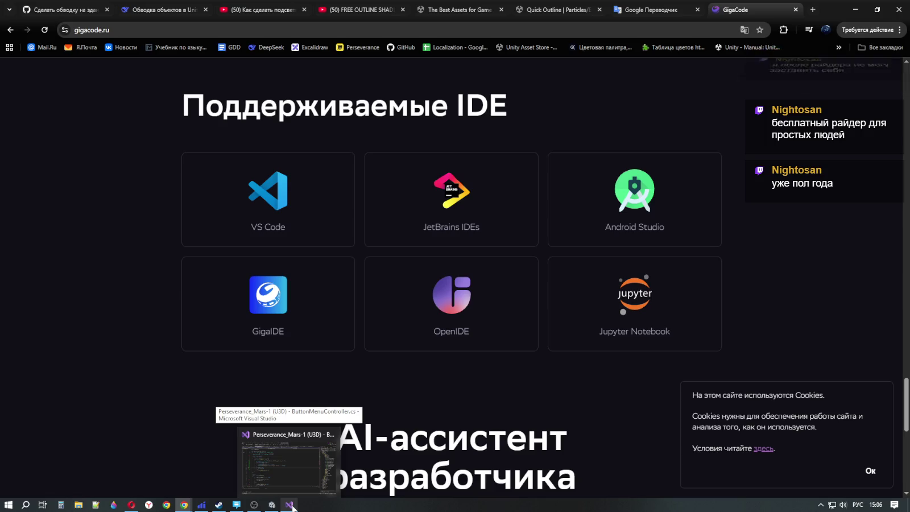
# Step: Minimize Chrome, select line 16 in Visual Studio, then minimize Visual Studio too
pyautogui.click(853, 8)
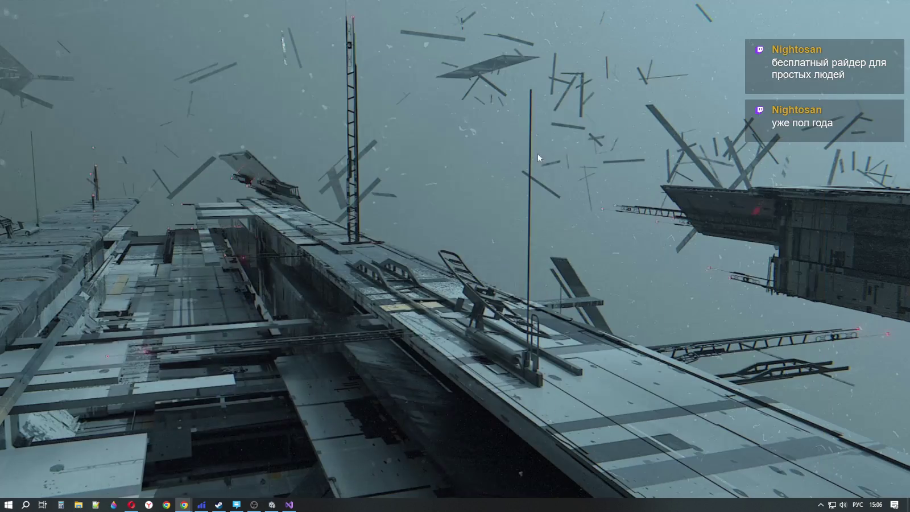
pyautogui.click(288, 503)
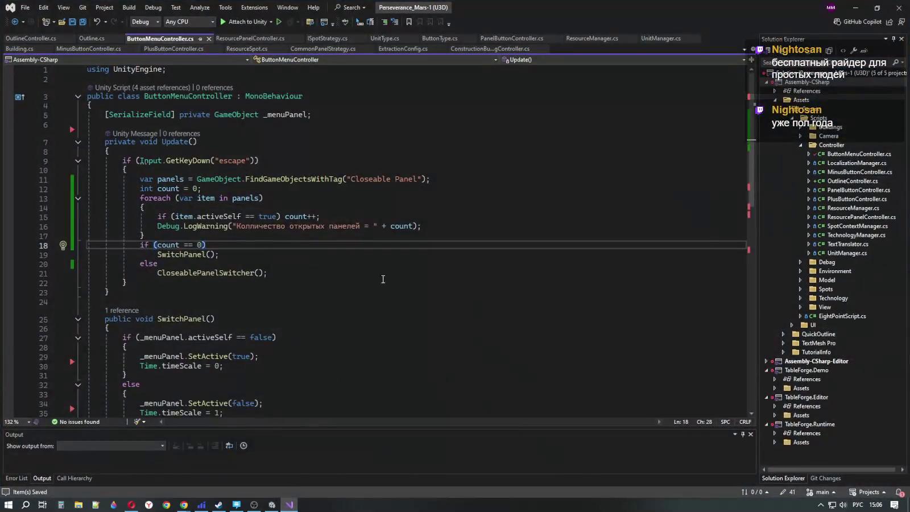
pyautogui.tripleClick(415, 228)
pyautogui.click(855, 8)
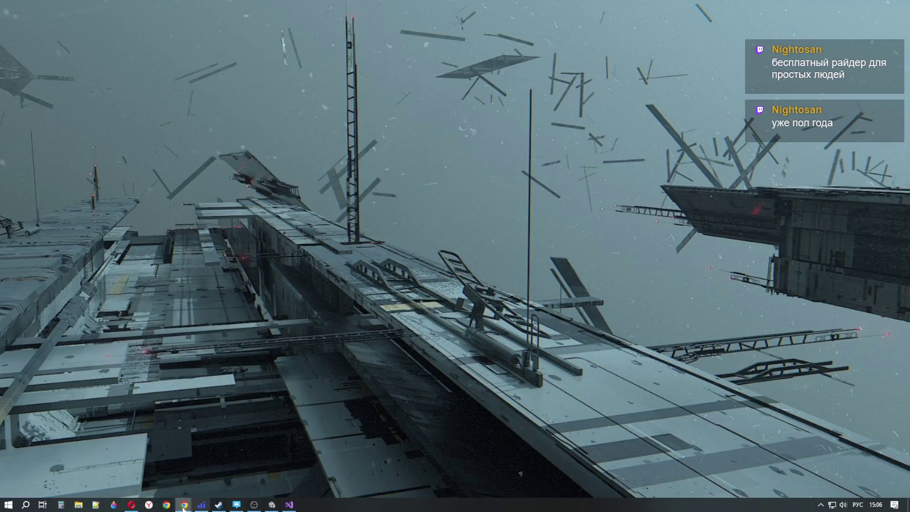
pyautogui.moveTo(254, 504)
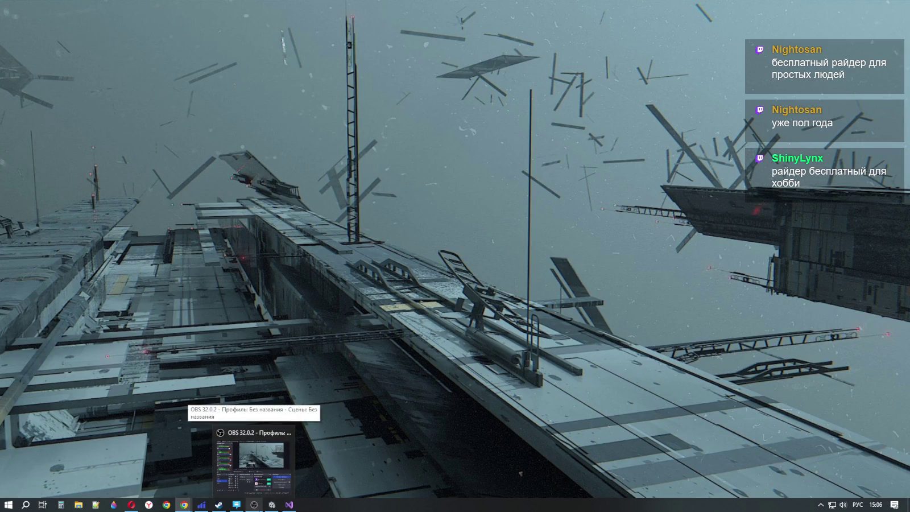
# Step: Enlarge Unity's Game view, test Play once, clear the Console, and start Play mode again
pyautogui.click(271, 505)
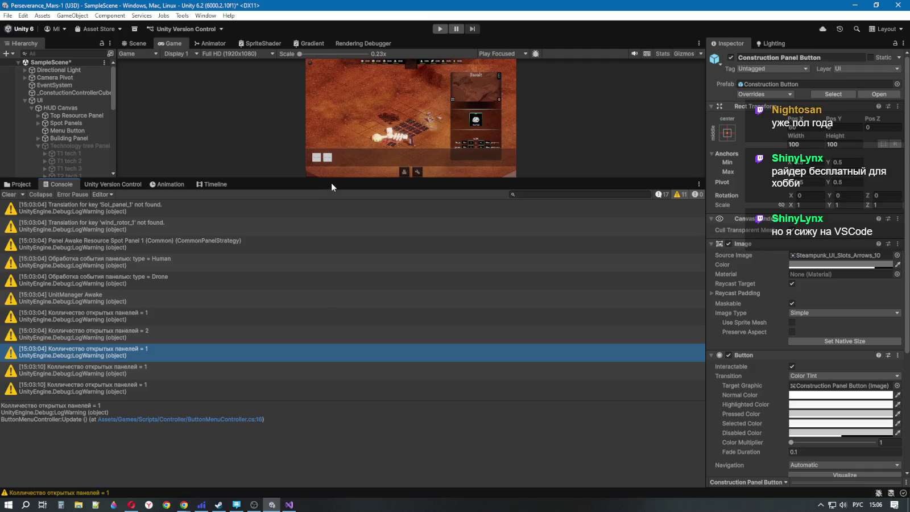
pyautogui.moveTo(331, 180)
pyautogui.mouseDown()
pyautogui.moveTo(306, 449)
pyautogui.moveTo(307, 413)
pyautogui.mouseUp()
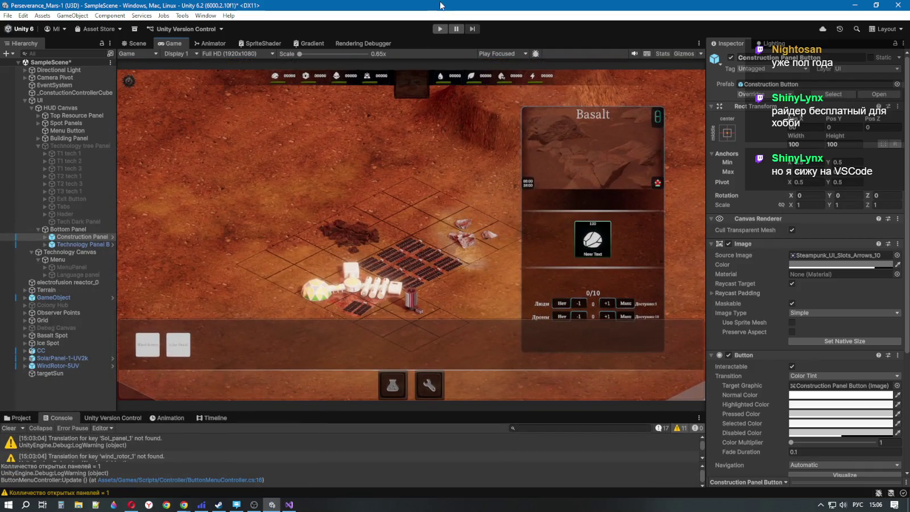
pyautogui.click(440, 28)
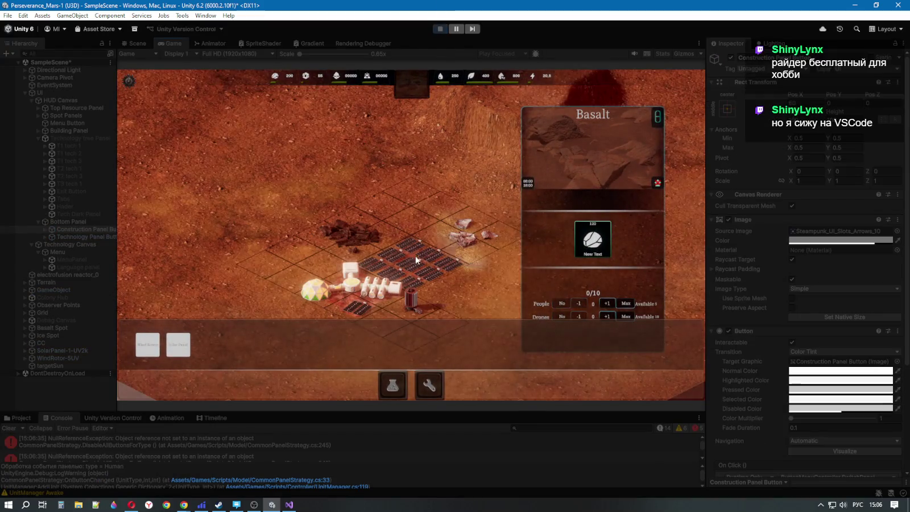
pyautogui.click(440, 28)
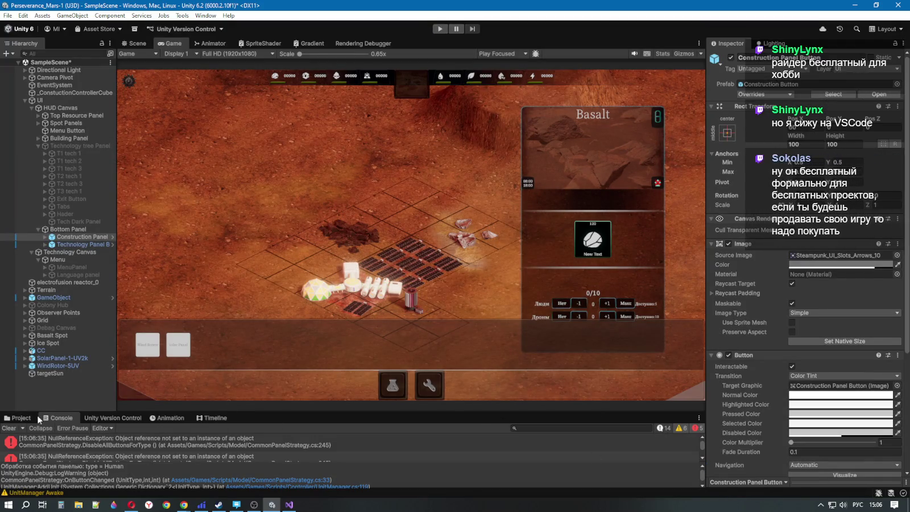
pyautogui.click(8, 428)
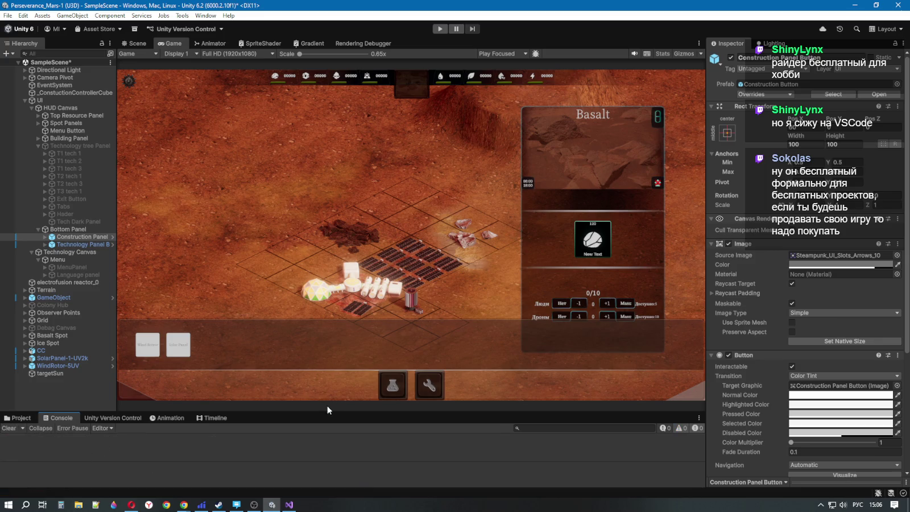
pyautogui.moveTo(322, 411); pyautogui.dragTo(329, 380)
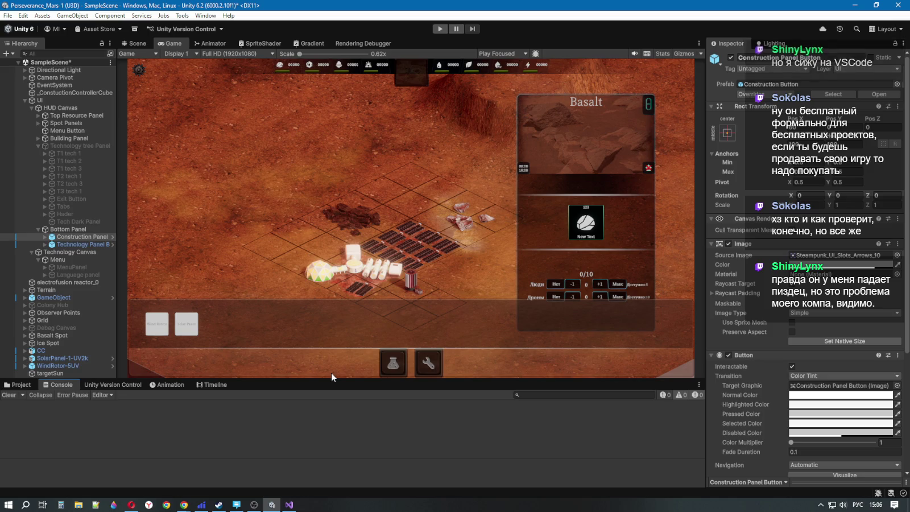
pyautogui.click(439, 31)
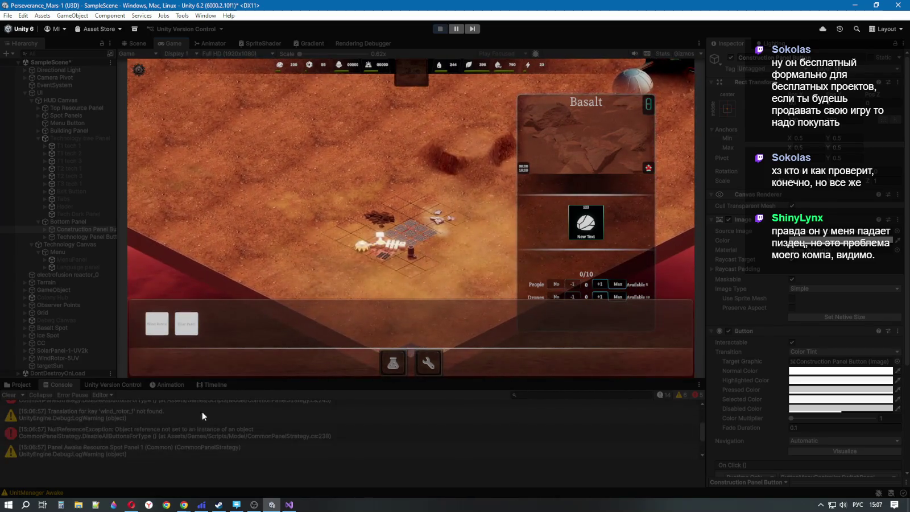
# Step: Close the Basalt panel in-game, stop Play, and inspect the open-panel count warnings
pyautogui.click(390, 162)
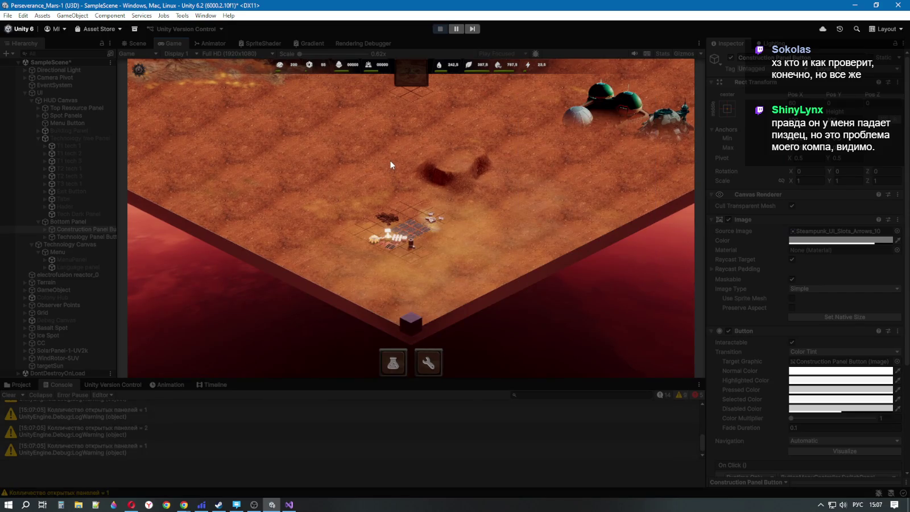
pyautogui.click(437, 29)
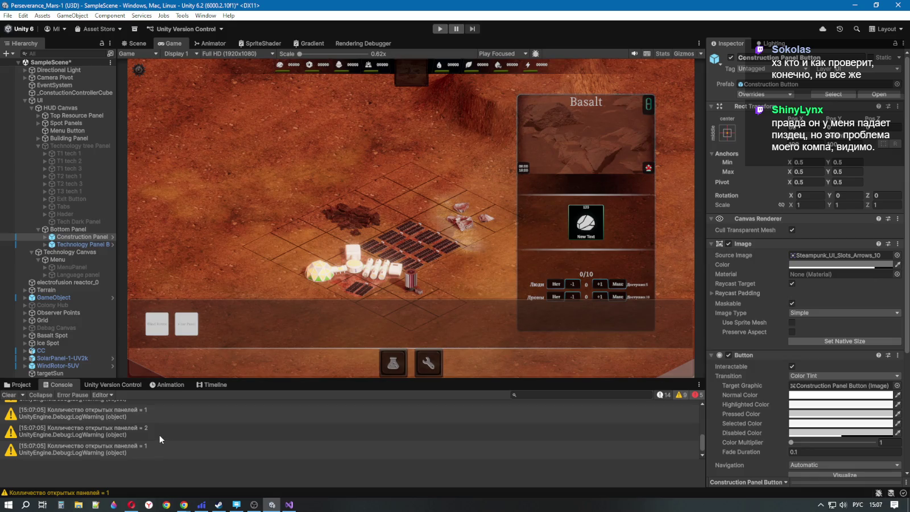
pyautogui.scroll(5, 160, 425)
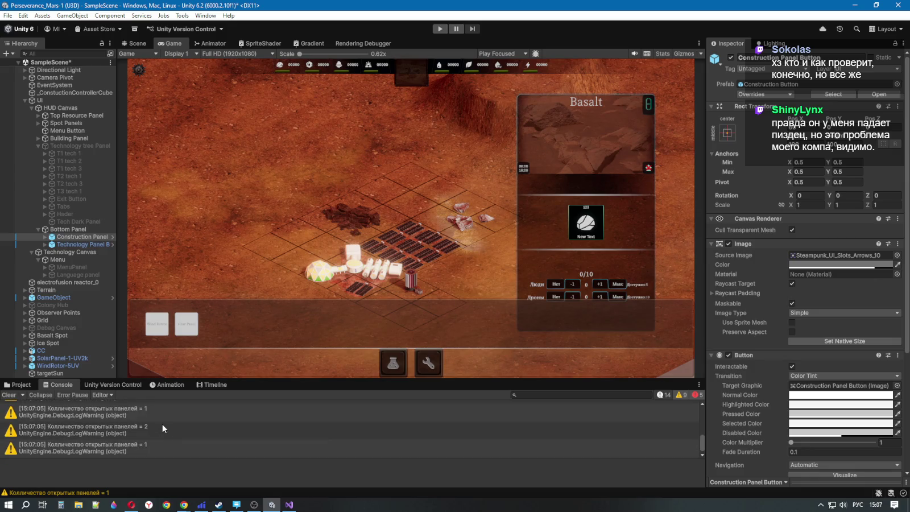
pyautogui.scroll(-5, 163, 426)
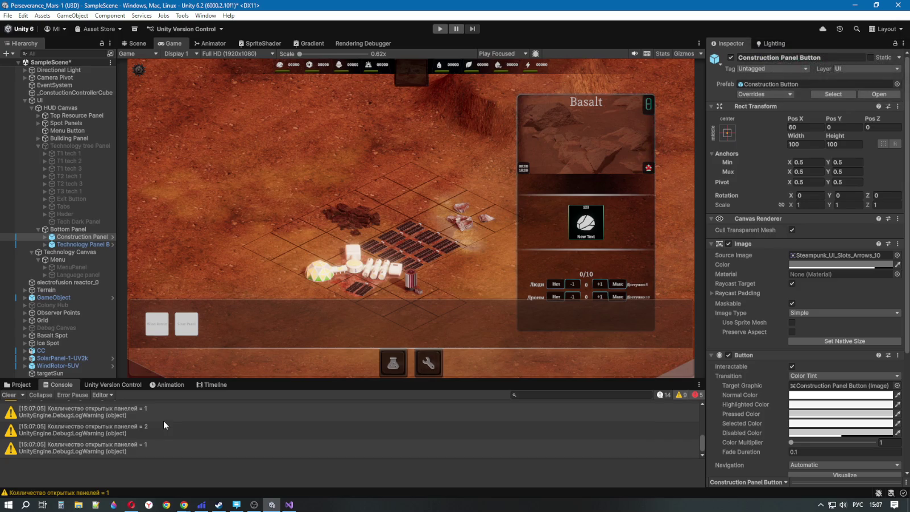
pyautogui.click(164, 416)
pyautogui.scroll(1, 155, 435)
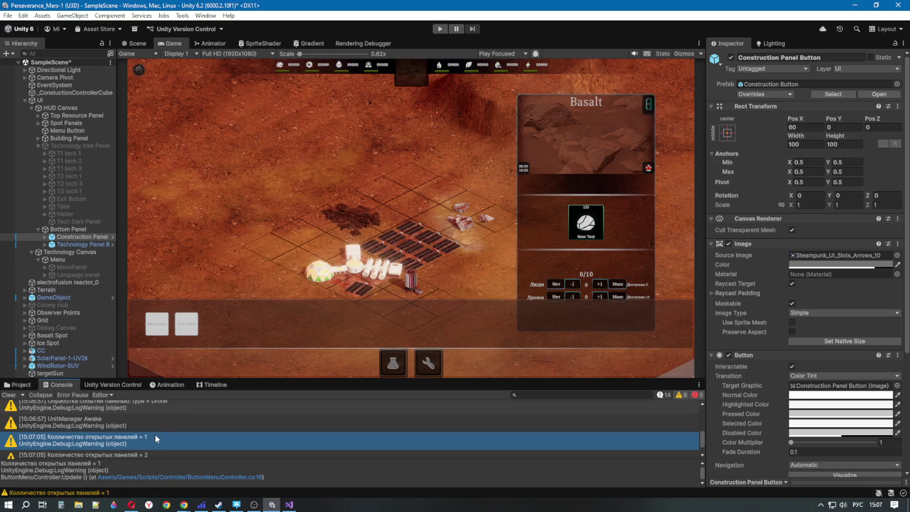
pyautogui.scroll(-2, 154, 433)
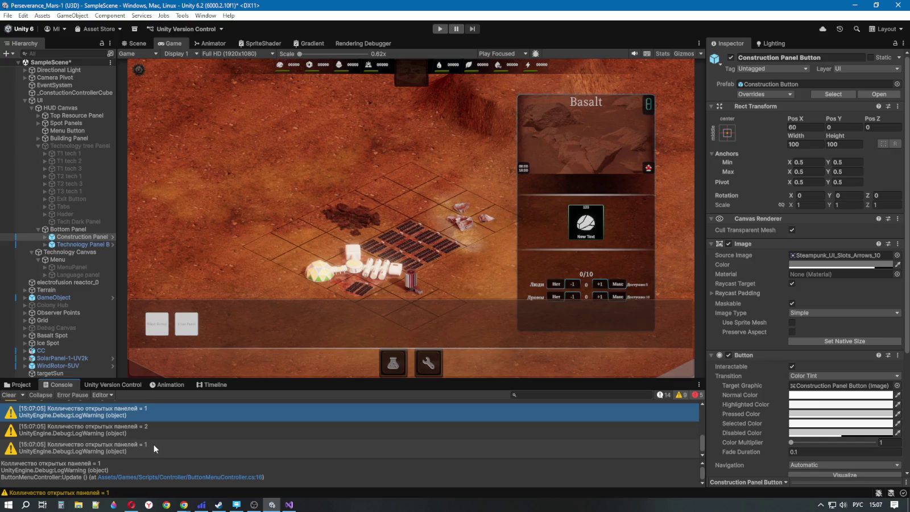
pyautogui.scroll(5, 154, 444)
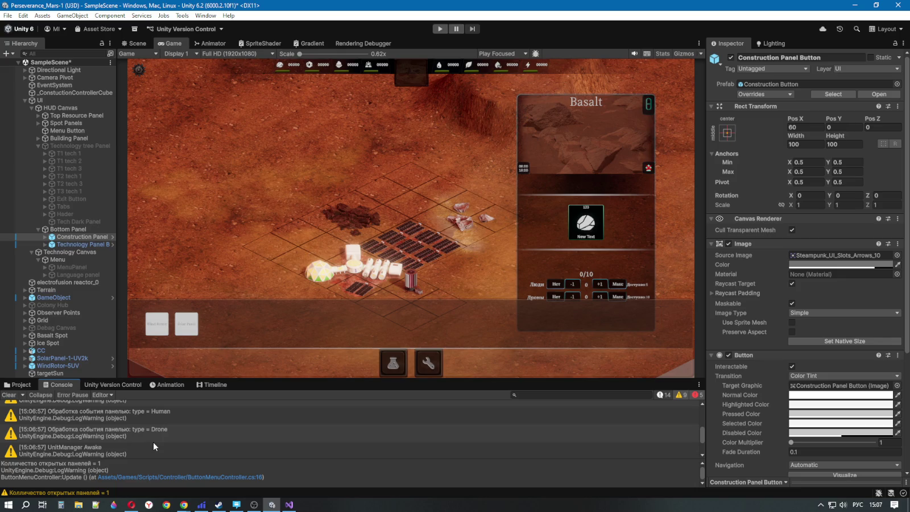
pyautogui.scroll(-5, 153, 442)
pyautogui.click(290, 504)
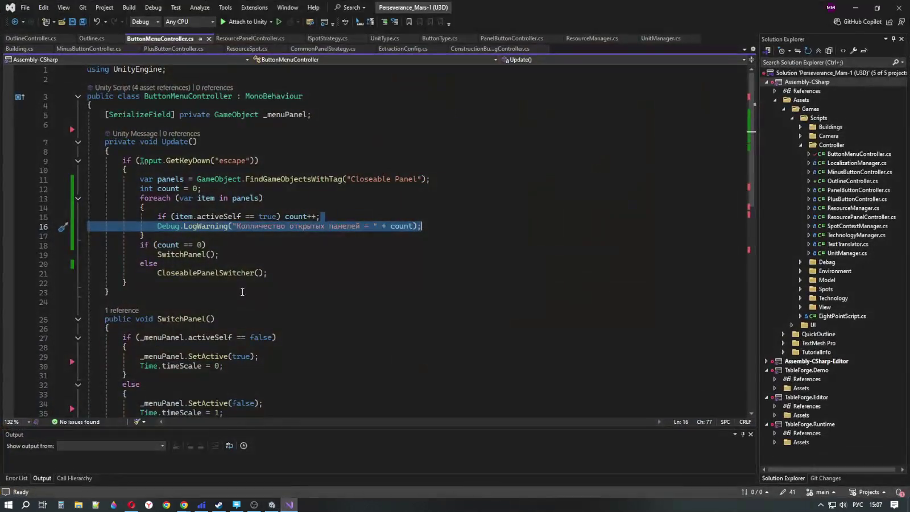
pyautogui.click(193, 161)
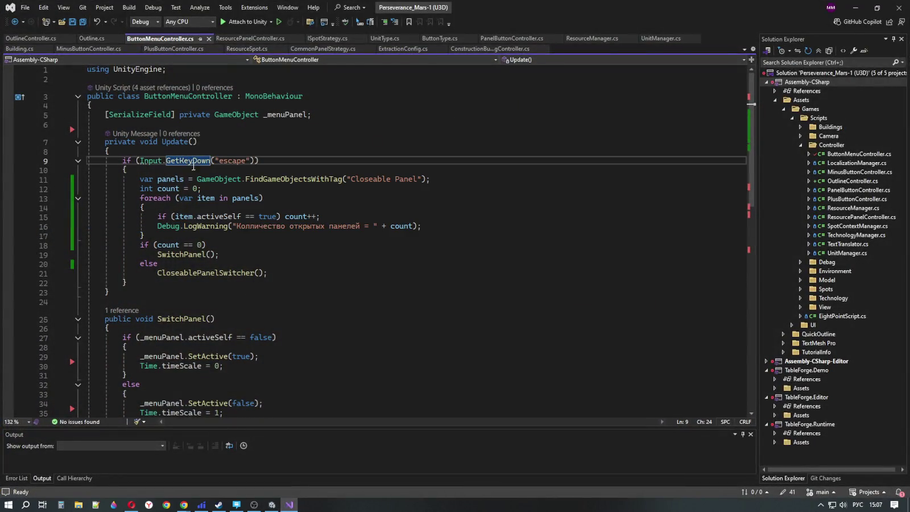
pyautogui.moveTo(194, 161)
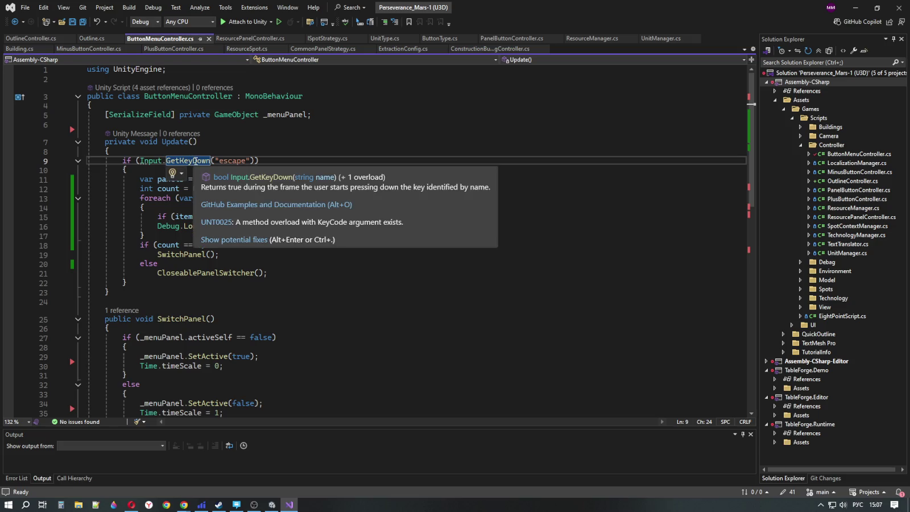
pyautogui.doubleClick(195, 161)
pyautogui.hotkey('ctrl', 'c')
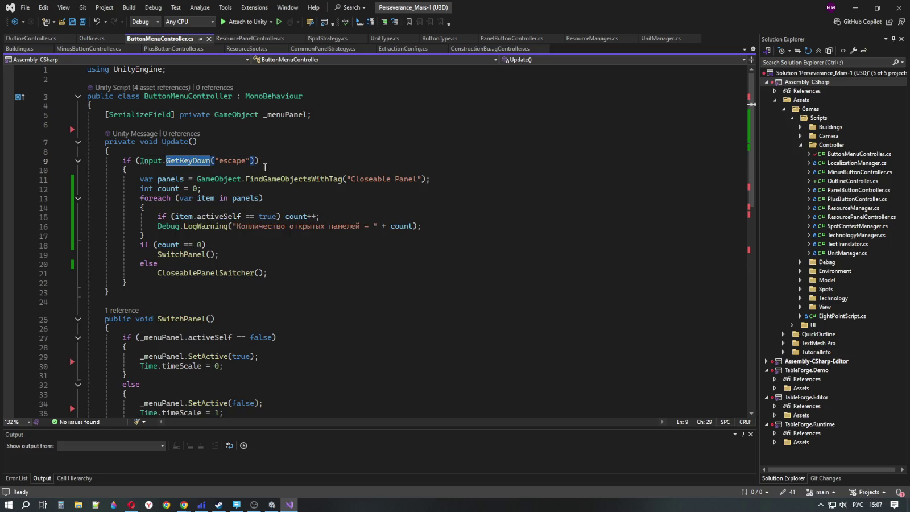
# Step: Minimize Unity, bring up Chrome, and close the GigaCode tab
pyautogui.click(854, 7)
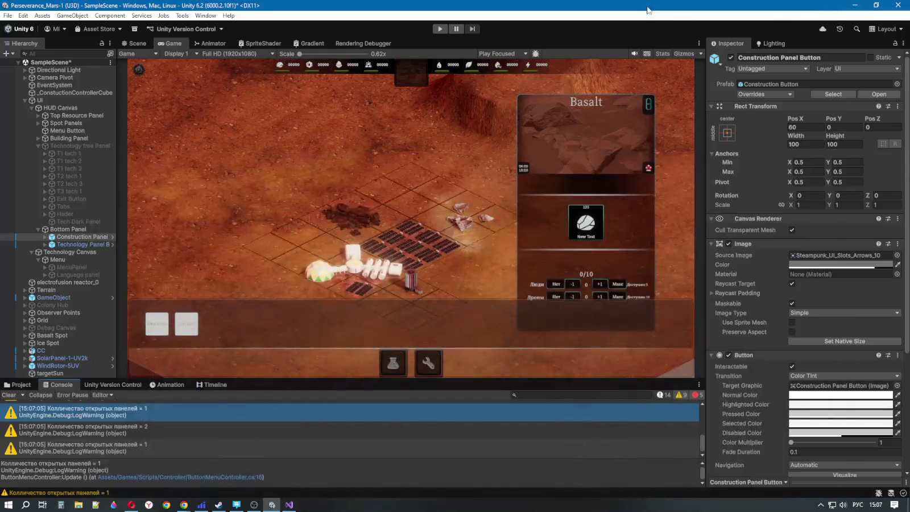
pyautogui.click(855, 5)
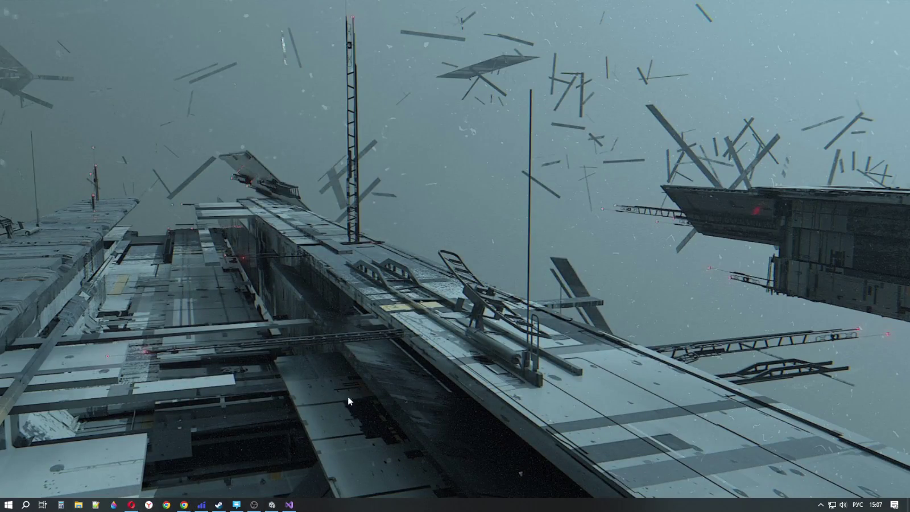
pyautogui.moveTo(183, 504)
pyautogui.click(233, 460)
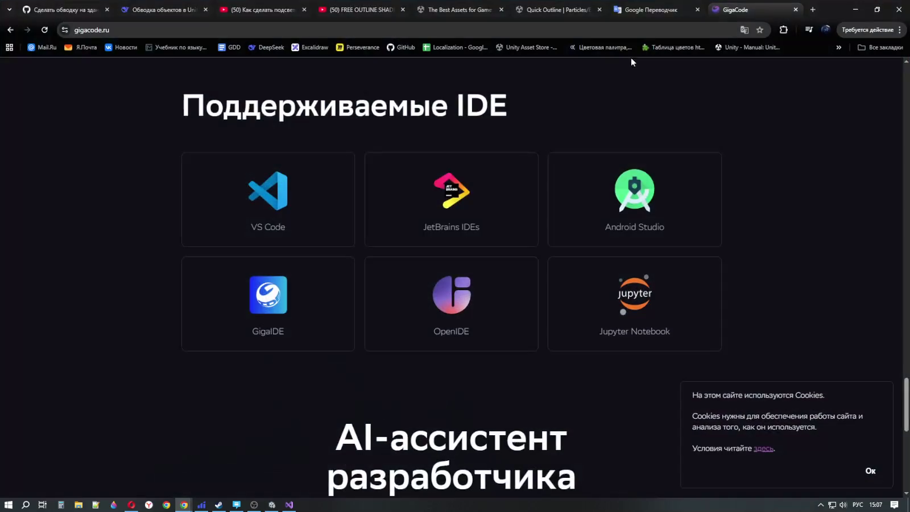
pyautogui.click(795, 9)
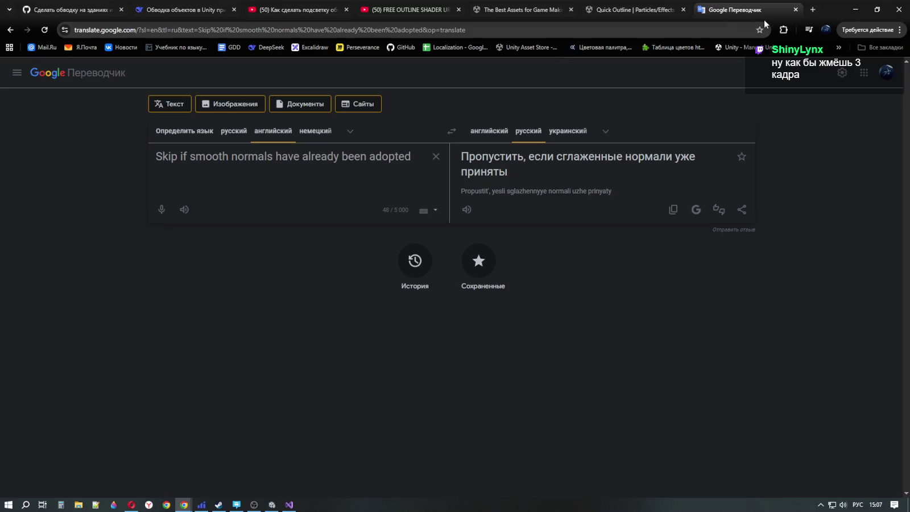
# Step: In a new tab, search GetKeyDown and open the Unity Scripting API result
pyautogui.click(812, 10)
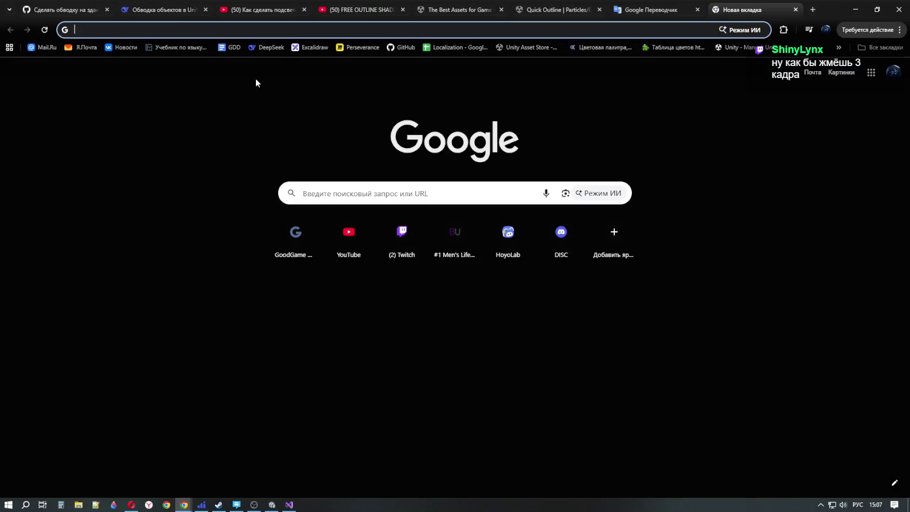
pyautogui.hotkey('ctrl', 'v')
pyautogui.press('Return')
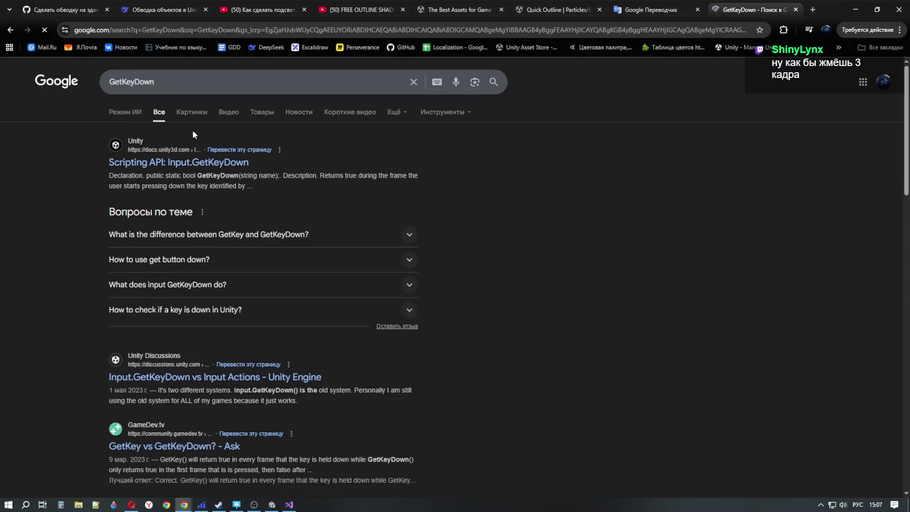
pyautogui.click(217, 163)
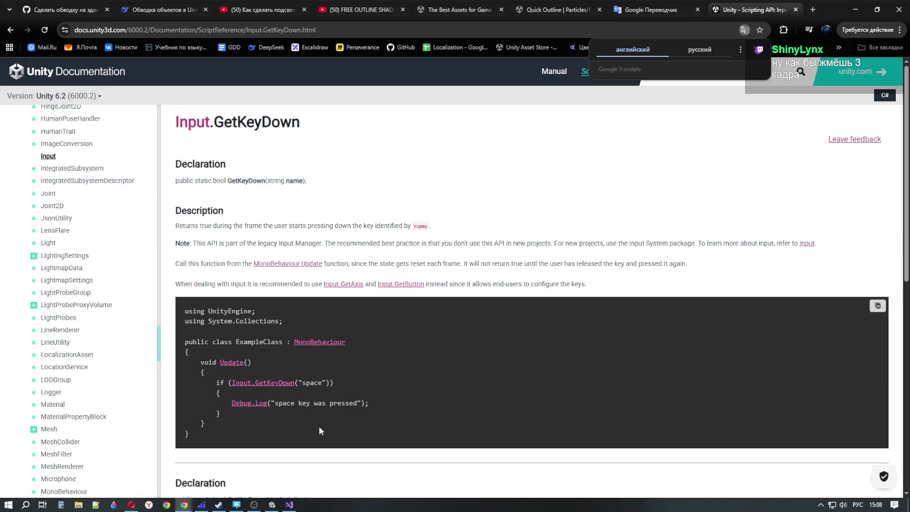
pyautogui.scroll(-3, 354, 327)
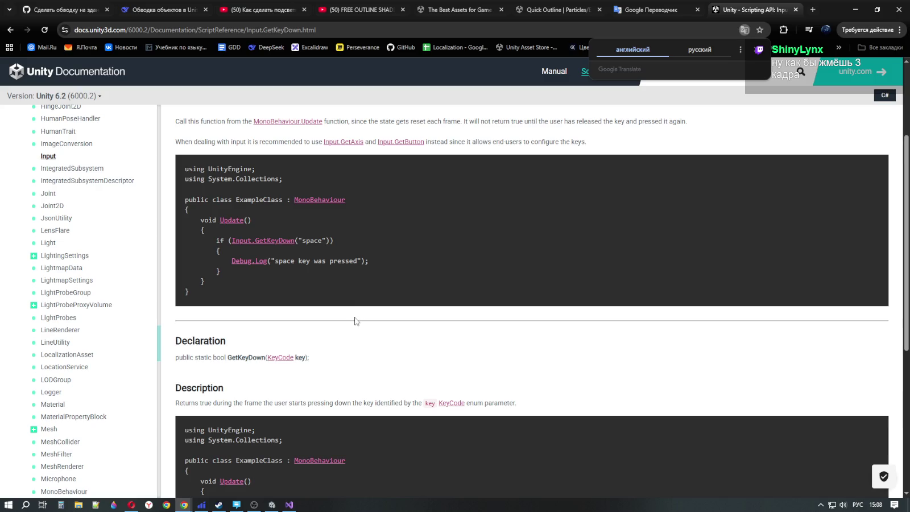
pyautogui.scroll(-3, 355, 317)
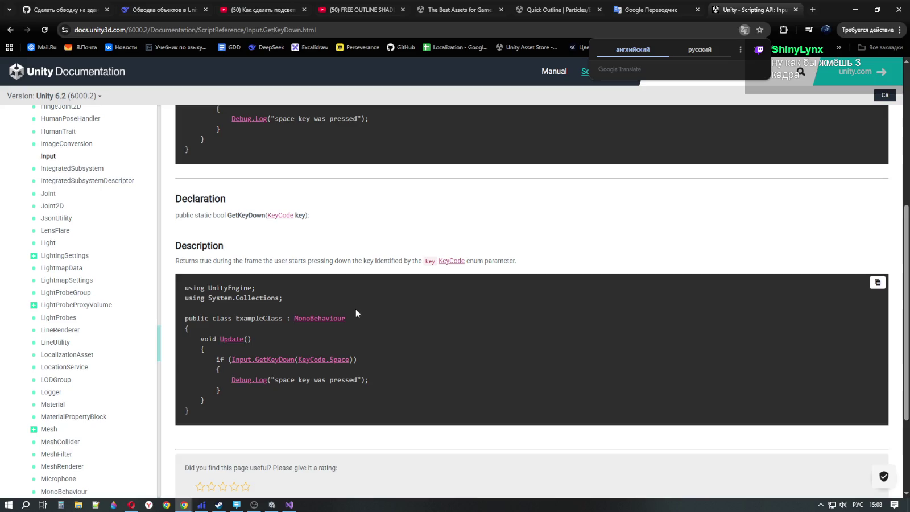
pyautogui.scroll(-3, 355, 306)
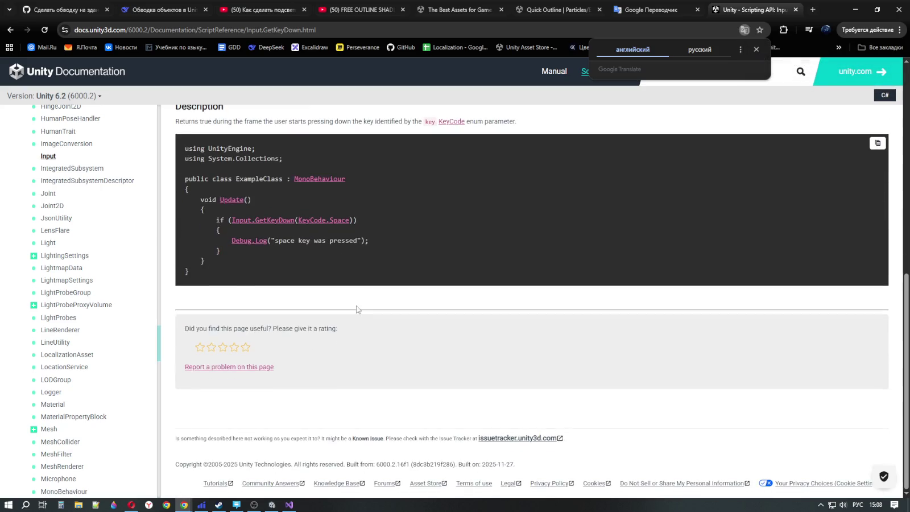
pyautogui.scroll(9, 357, 306)
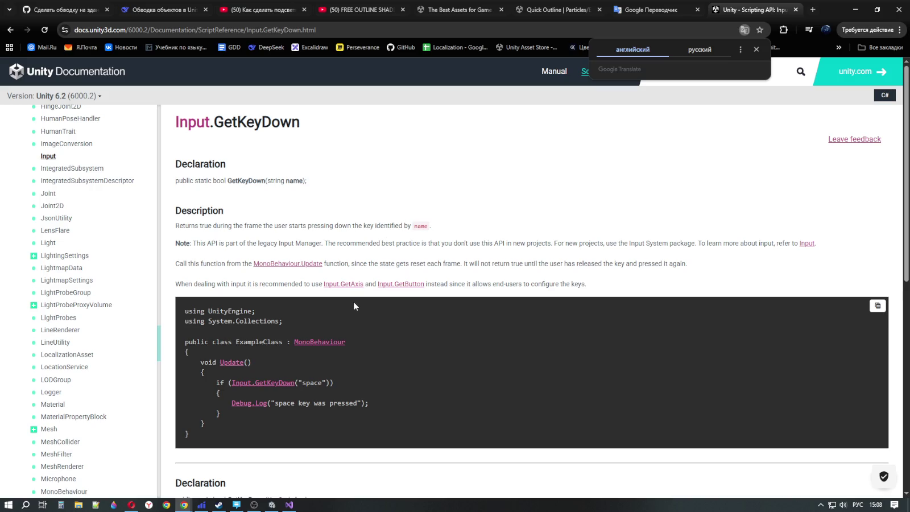
# Step: Open the Input class reference and scroll to its Static Methods table, GetAxis to ResetPenEvents
pyautogui.click(48, 156)
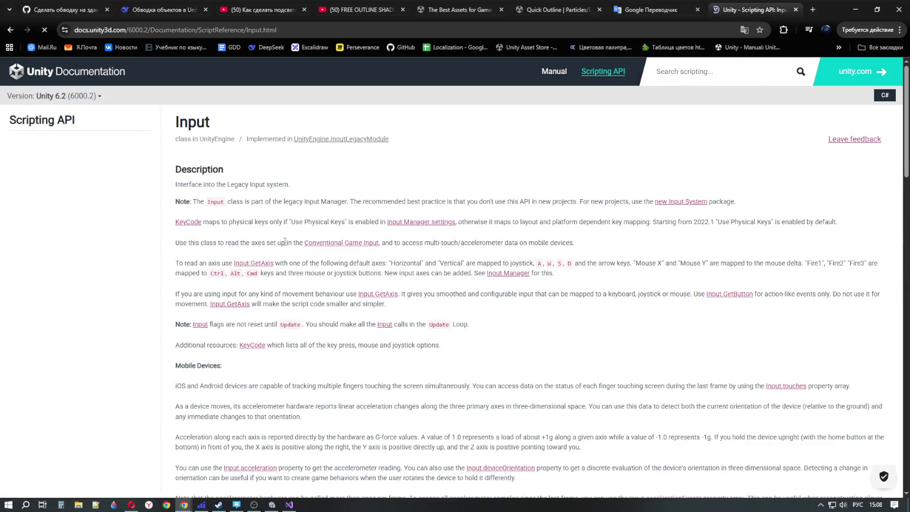
pyautogui.scroll(-5, 285, 241)
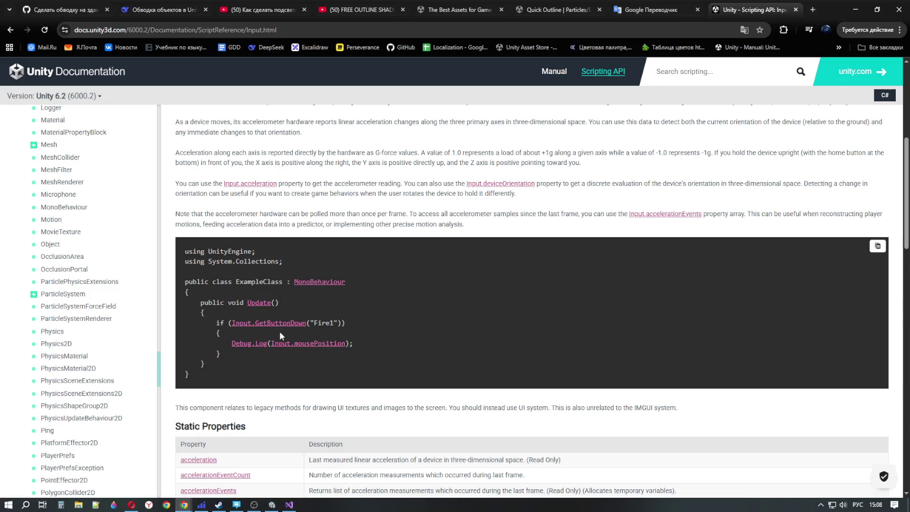
pyautogui.scroll(-3, 280, 333)
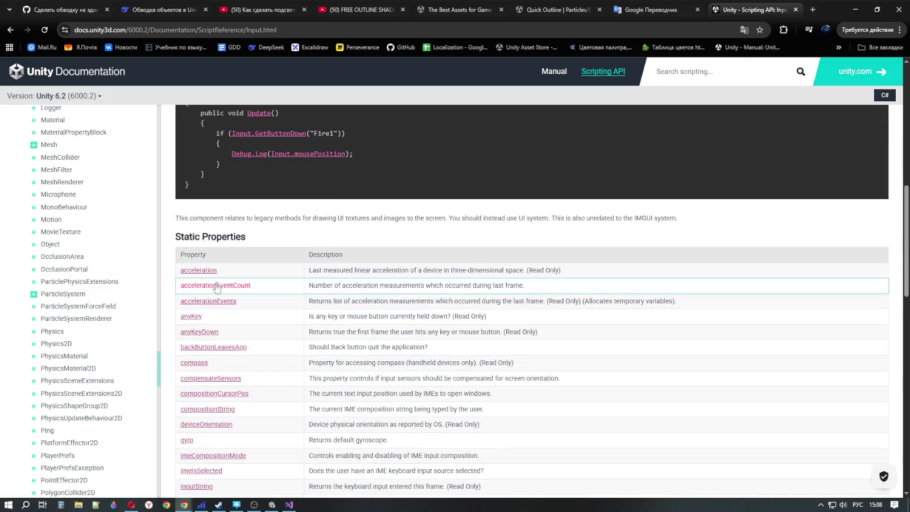
pyautogui.scroll(-2, 219, 290)
pyautogui.scroll(4, 223, 291)
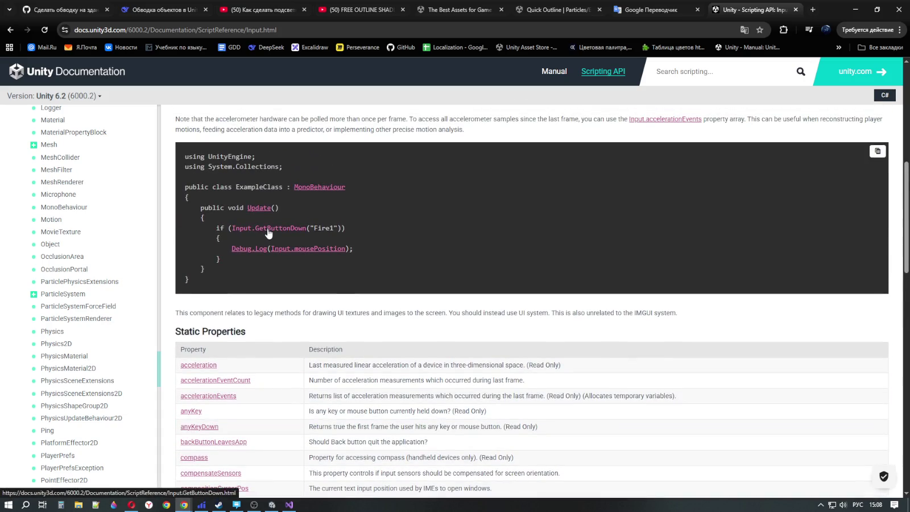
pyautogui.scroll(6, 268, 233)
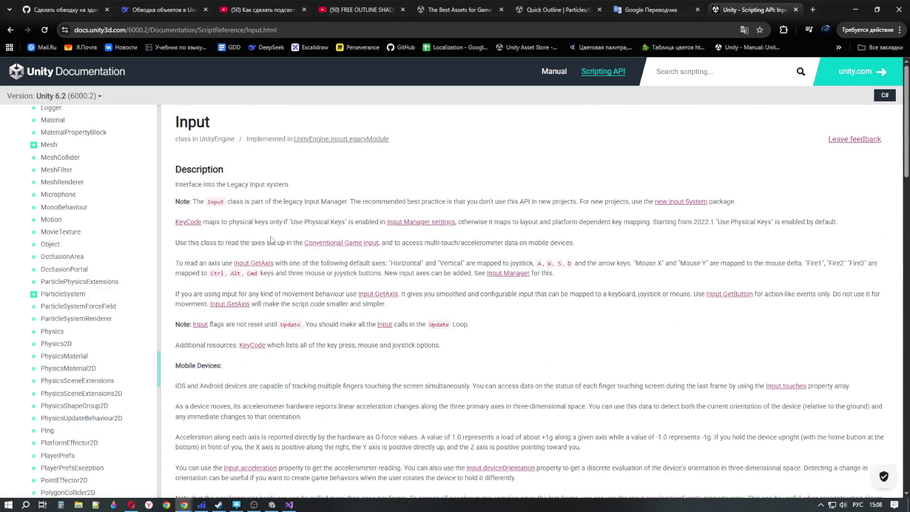
pyautogui.scroll(-12, 270, 240)
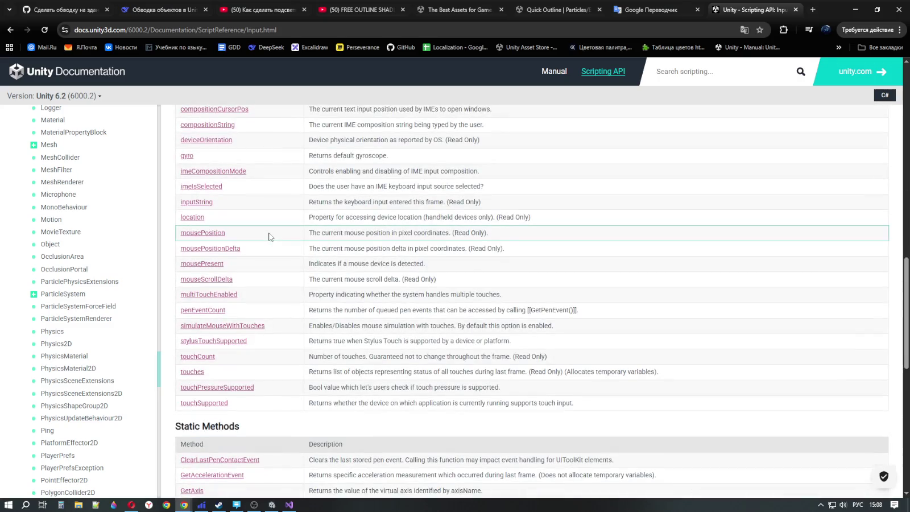
pyautogui.scroll(-5, 270, 237)
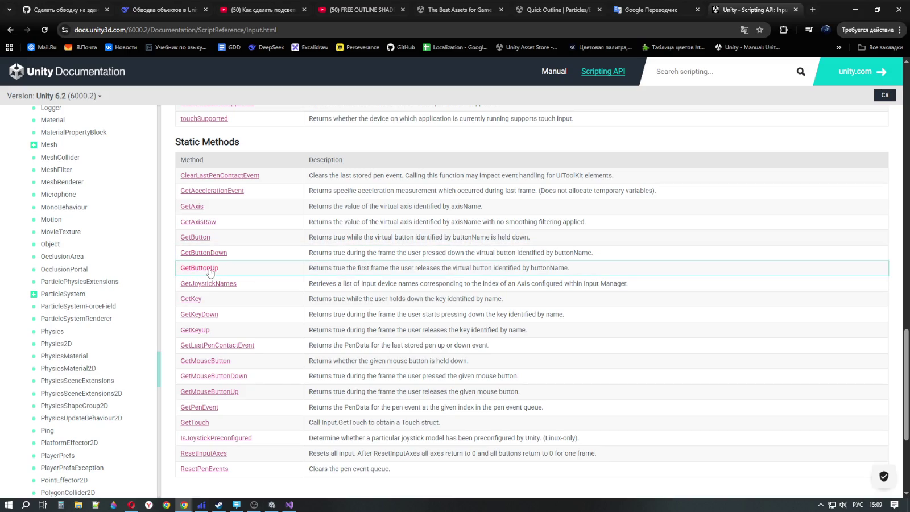
# Step: Translate the GetButtonUp, GetButtonDown and GetButton descriptions, then return to ButtonMenuController.cs
pyautogui.moveTo(346, 267); pyautogui.dragTo(565, 268)
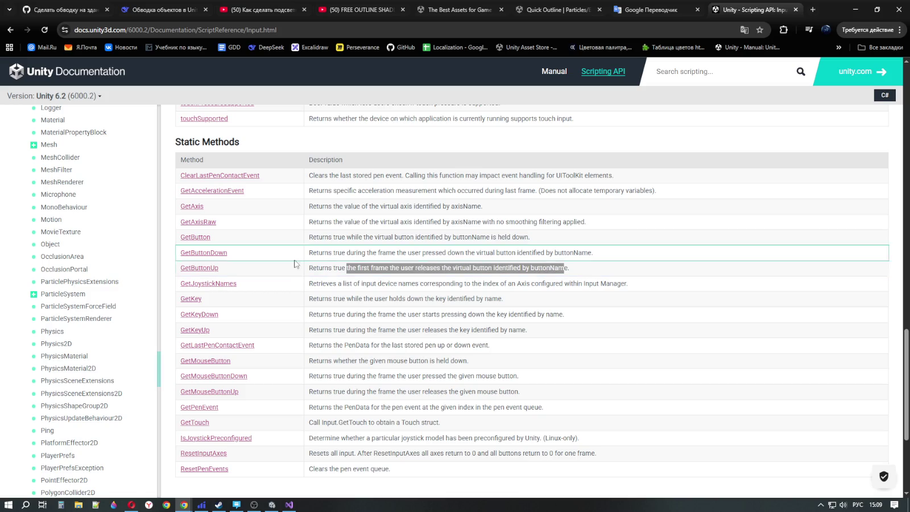
pyautogui.moveTo(311, 250); pyautogui.dragTo(470, 262)
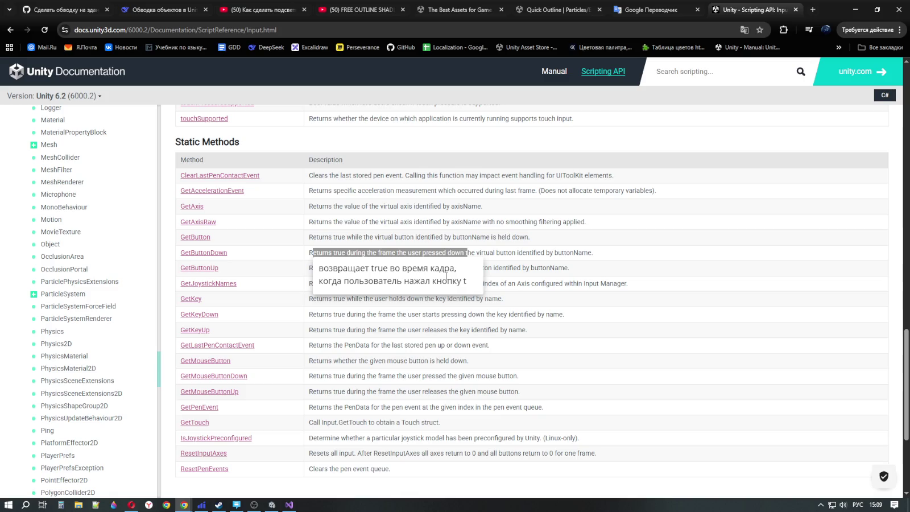
pyautogui.moveTo(308, 237); pyautogui.dragTo(541, 241)
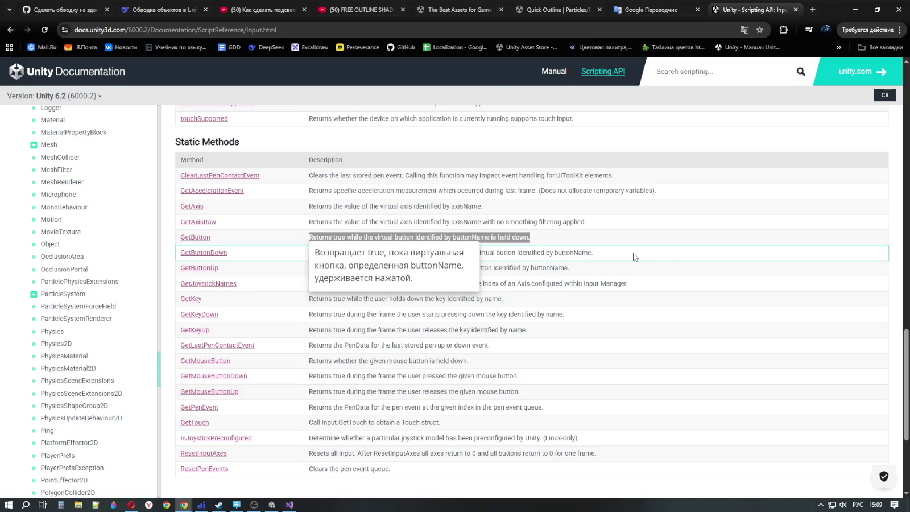
pyautogui.click(491, 235)
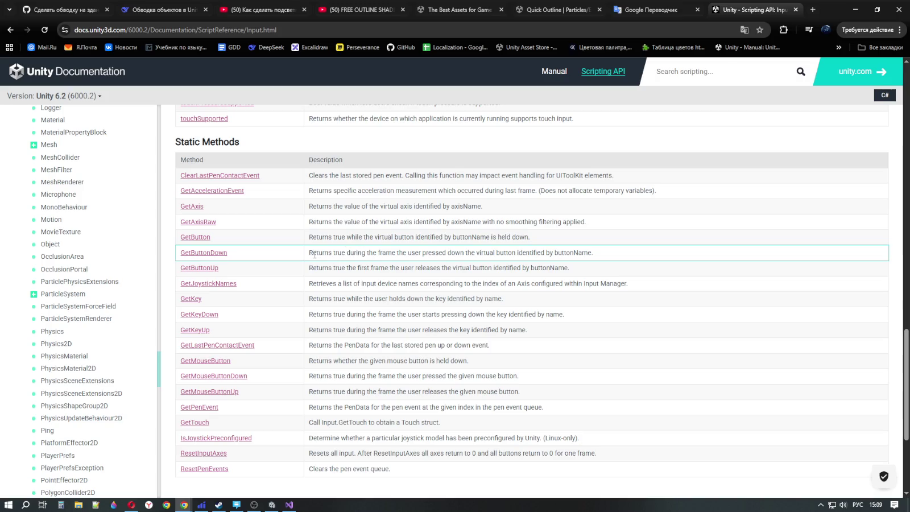
pyautogui.moveTo(310, 252); pyautogui.dragTo(629, 250)
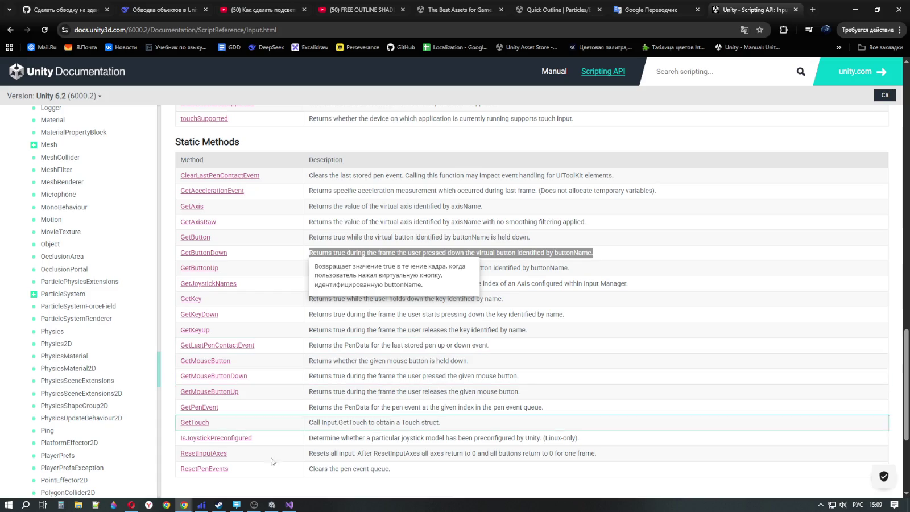
pyautogui.click(289, 504)
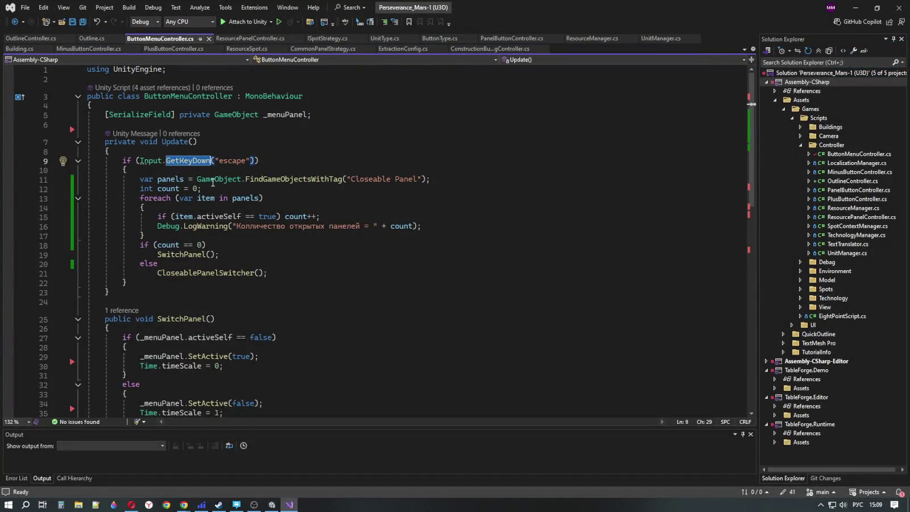
pyautogui.moveTo(191, 167)
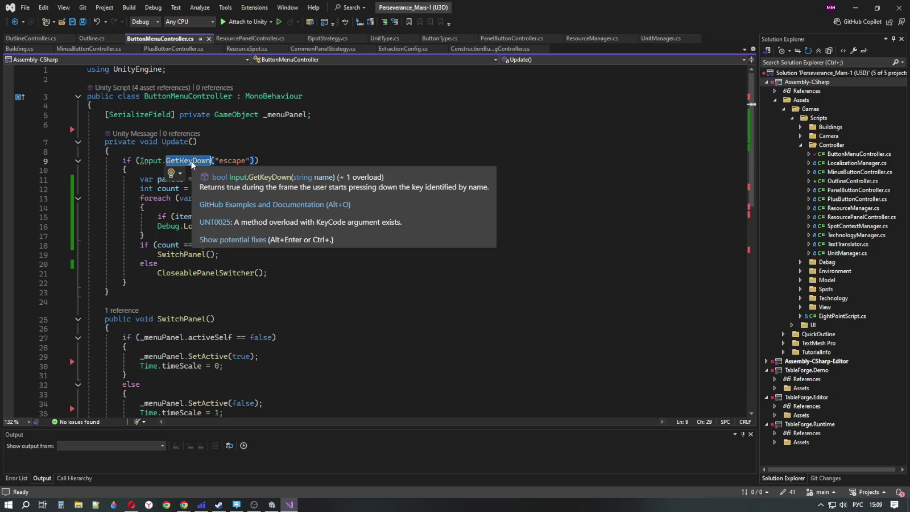
pyautogui.hotkey('alt', 'Tab')
pyautogui.scroll(12, 312, 280)
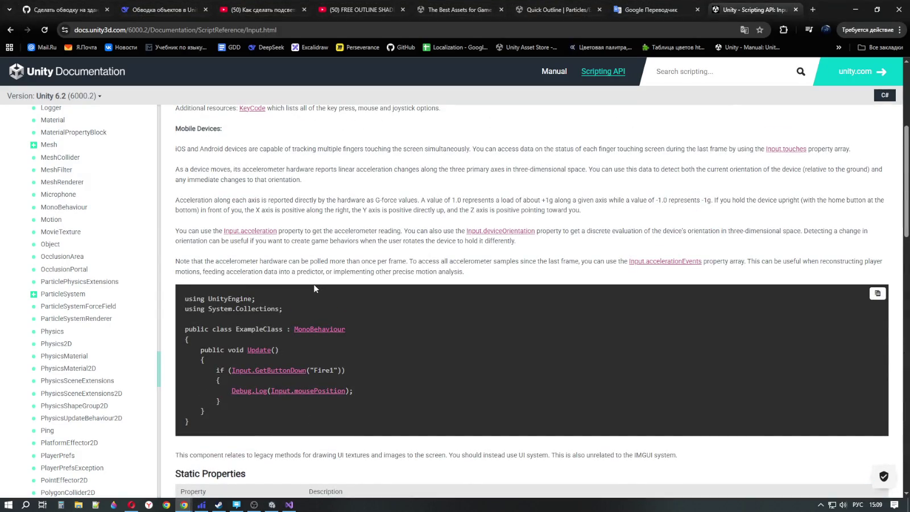
pyautogui.scroll(-11, 311, 283)
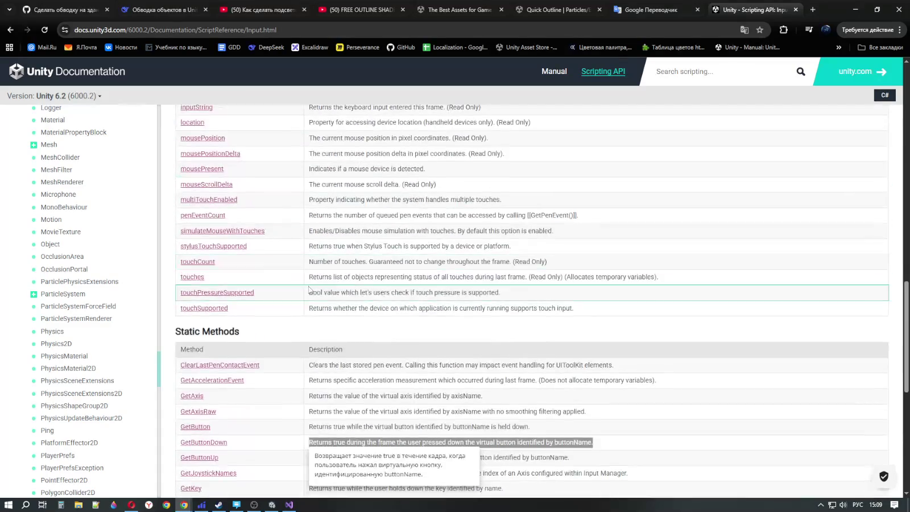
pyautogui.scroll(3, 310, 287)
pyautogui.click(288, 504)
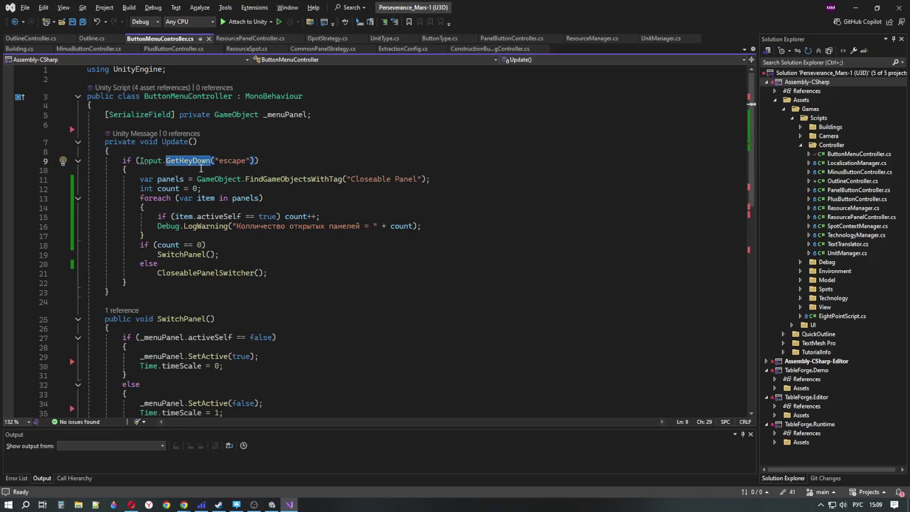
pyautogui.hotkey('alt', 'Tab')
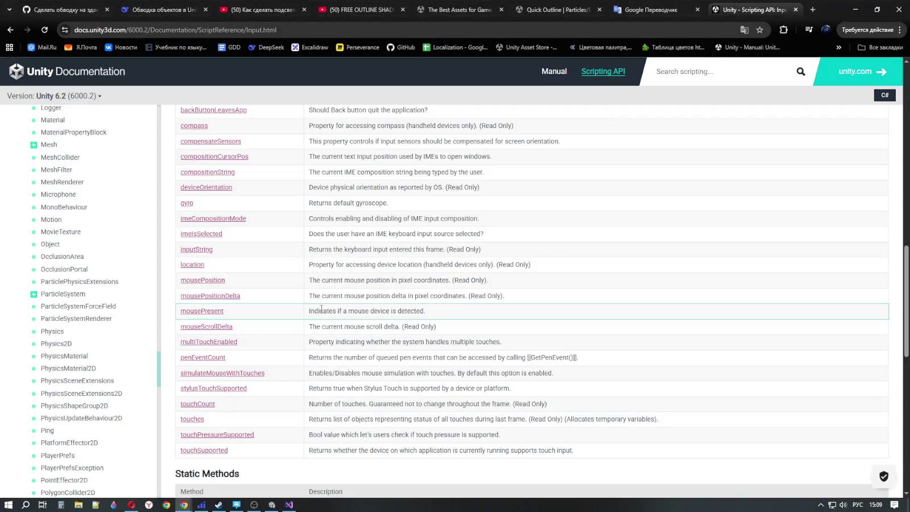
pyautogui.scroll(8, 318, 363)
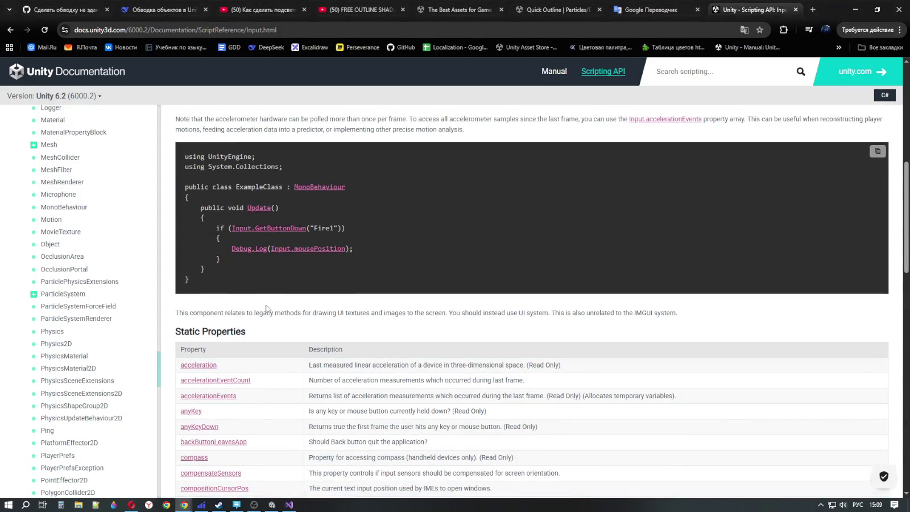
# Step: Replace GetKeyDown with GetButtonDown on line 9 so it reads Input.GetButtonDown("escape")
pyautogui.hotkey('alt', 'Tab')
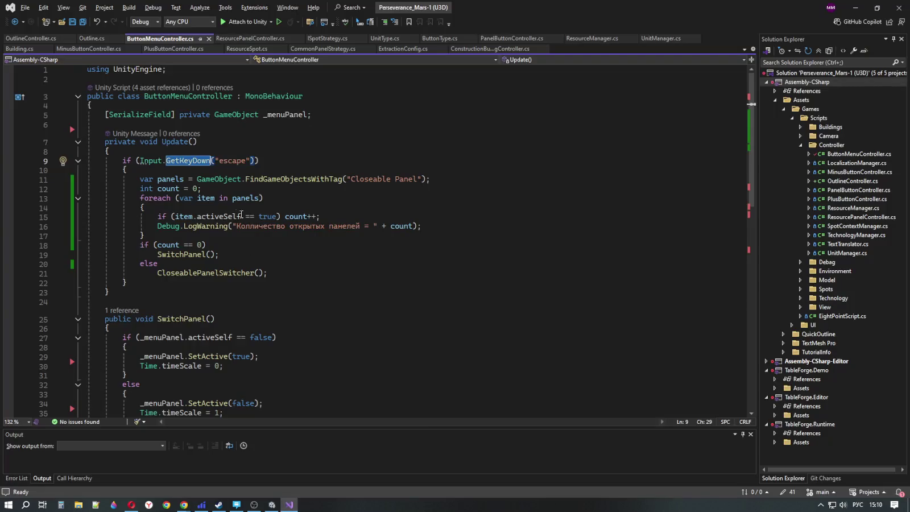
pyautogui.doubleClick(185, 161)
pyautogui.press('BackSpace')
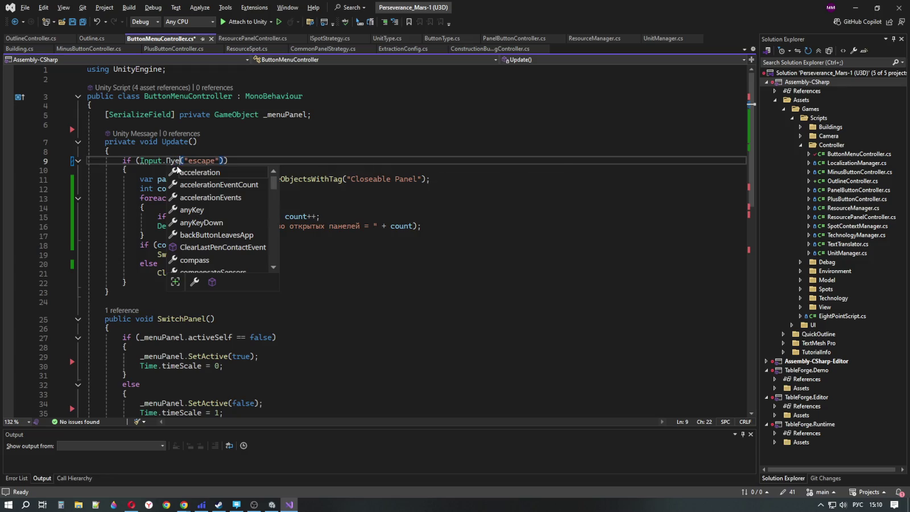
pyautogui.hotkey('alt', 'shift')
pyautogui.write('Get')
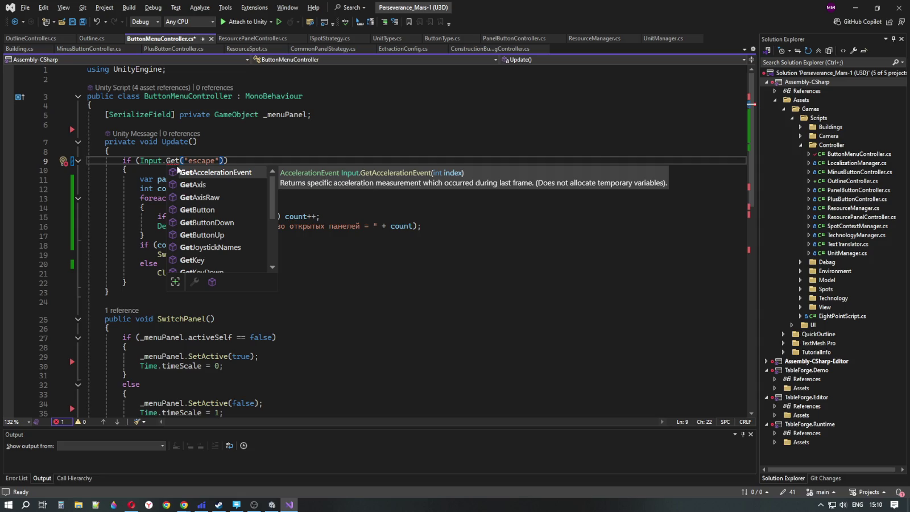
pyautogui.press('Down')
pyautogui.press('Down')
pyautogui.press('Down')
pyautogui.press('Tab')
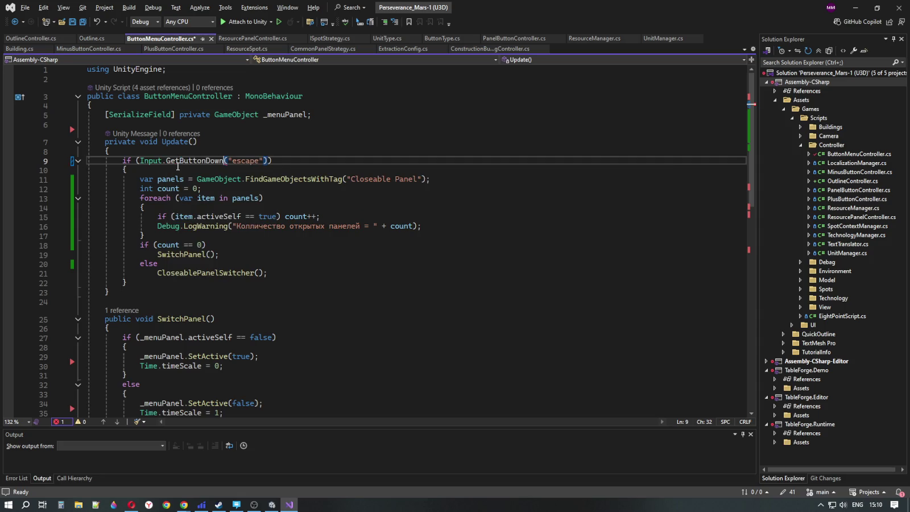
# Step: Save all modified scripts and minimize Visual Studio
pyautogui.click(341, 216)
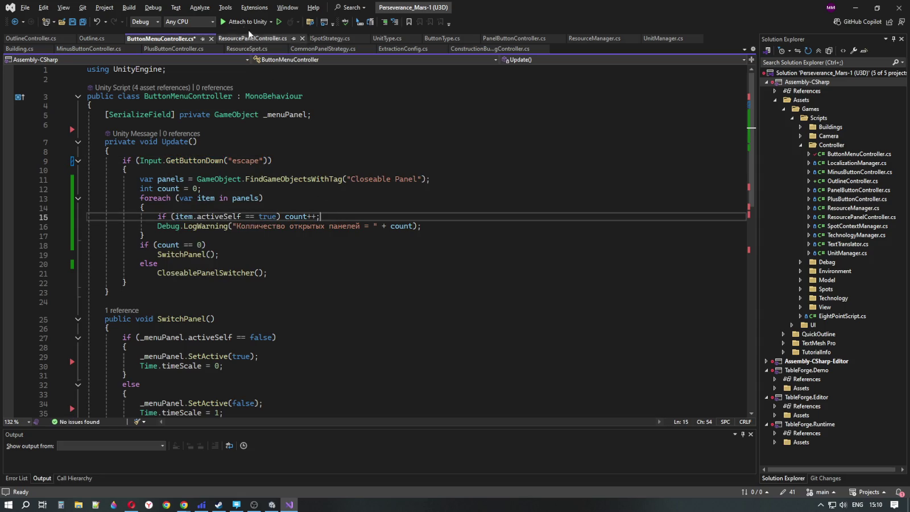
pyautogui.click(86, 22)
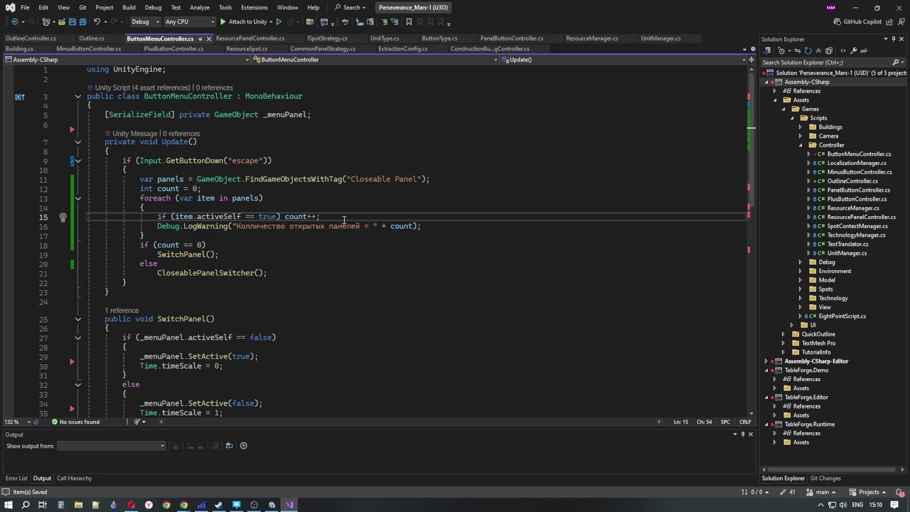
pyautogui.click(222, 254)
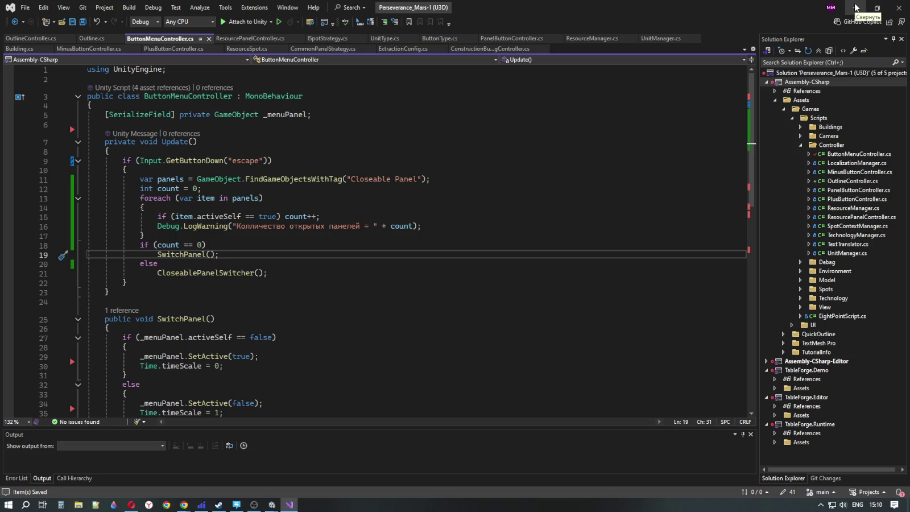
pyautogui.click(856, 7)
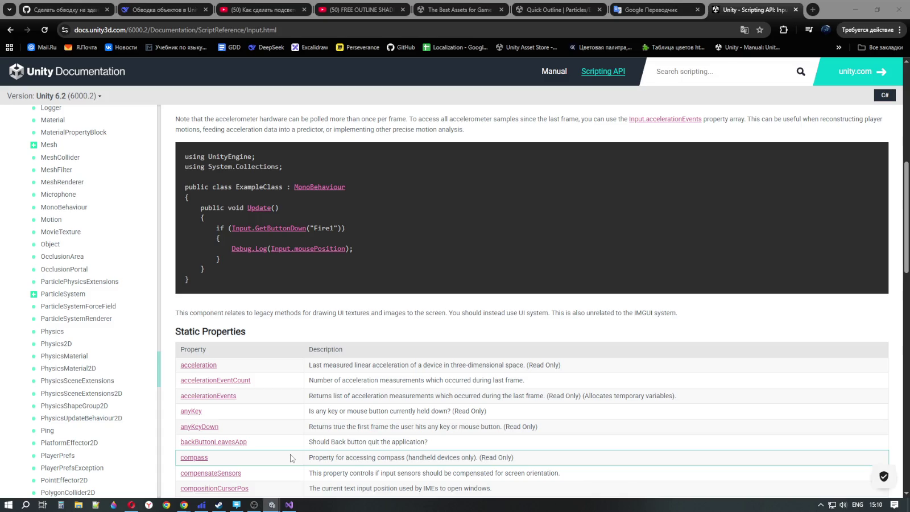
# Step: Bring the documentation browser forward, then clear the desktop and restore the Perseverance_Mars-1 Unity editor
pyautogui.click(291, 458)
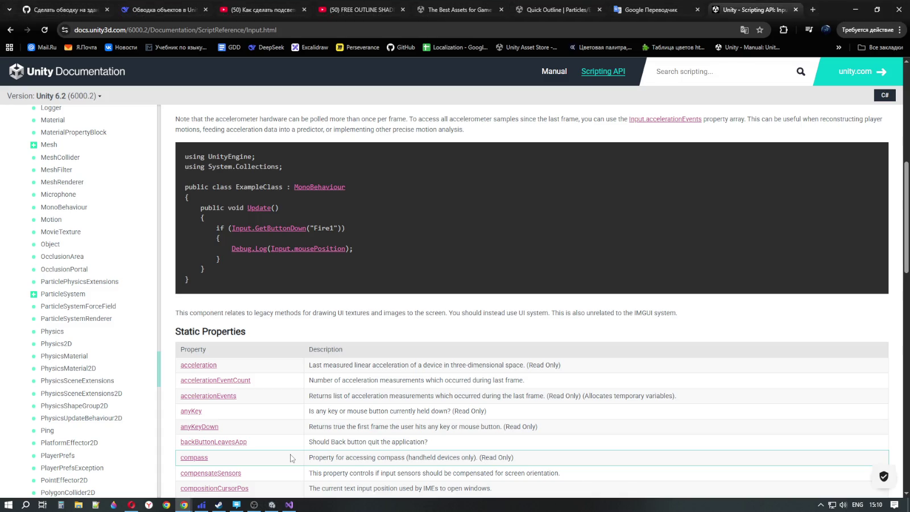
pyautogui.click(272, 505)
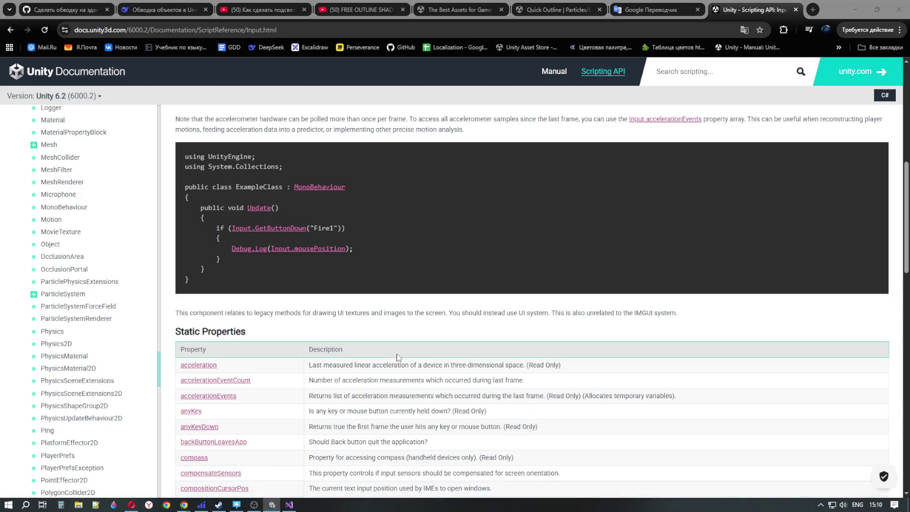
pyautogui.moveTo(282, 510)
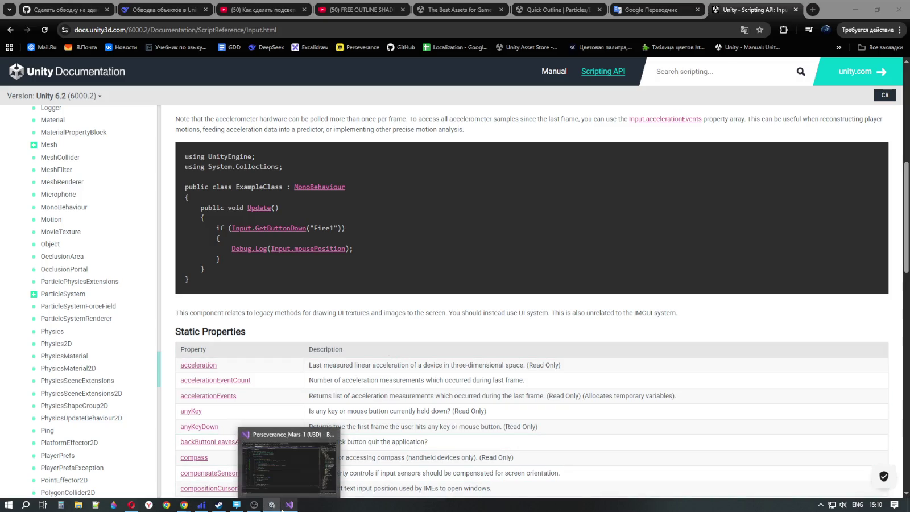
pyautogui.press('super+d')
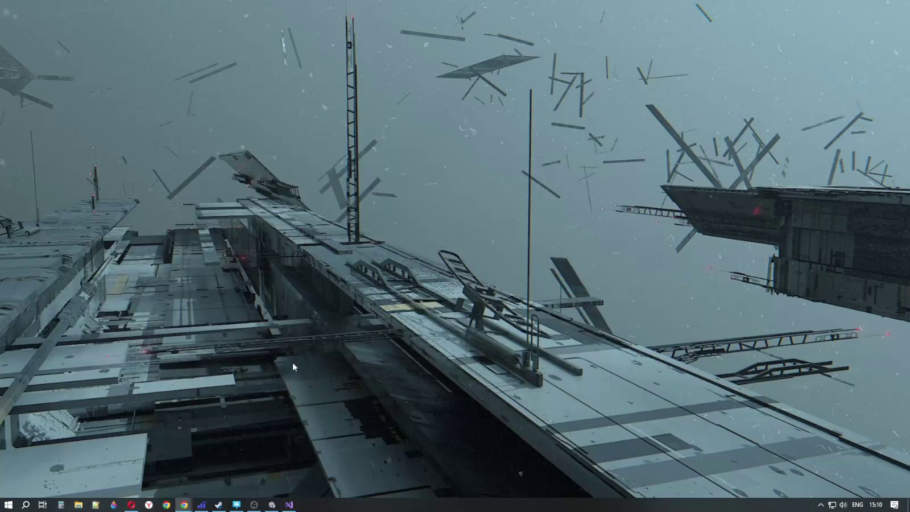
pyautogui.click(271, 505)
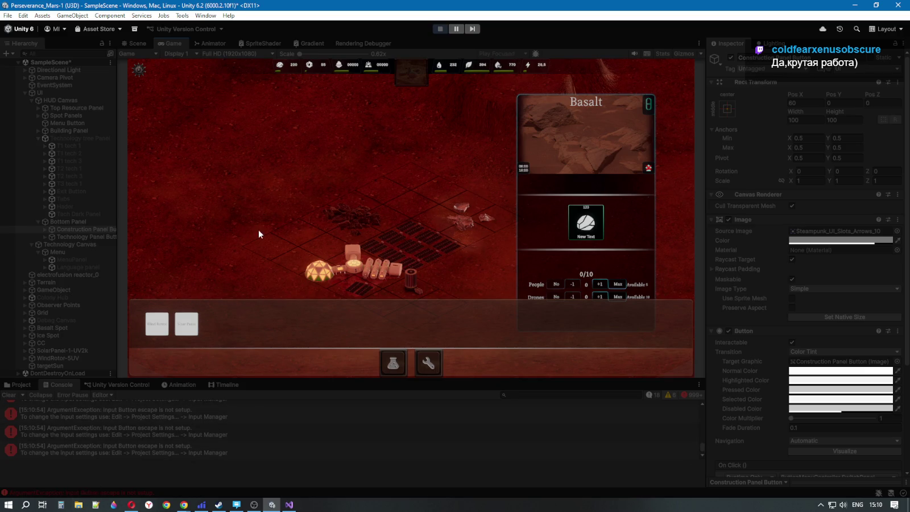
# Step: Resume and stop Play mode, then open an 'Input Button escape is not setup' error in Visual Studio
pyautogui.click(456, 28)
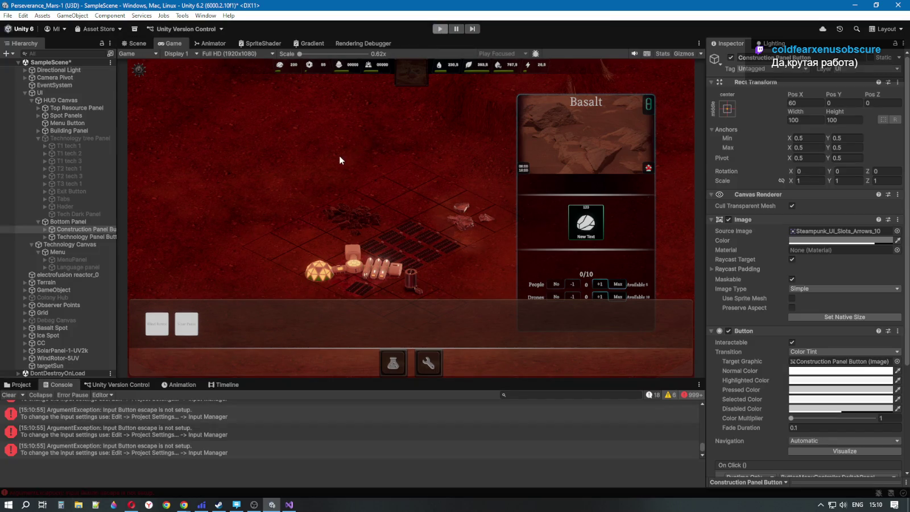
pyautogui.hotkey('ctrl', 'p')
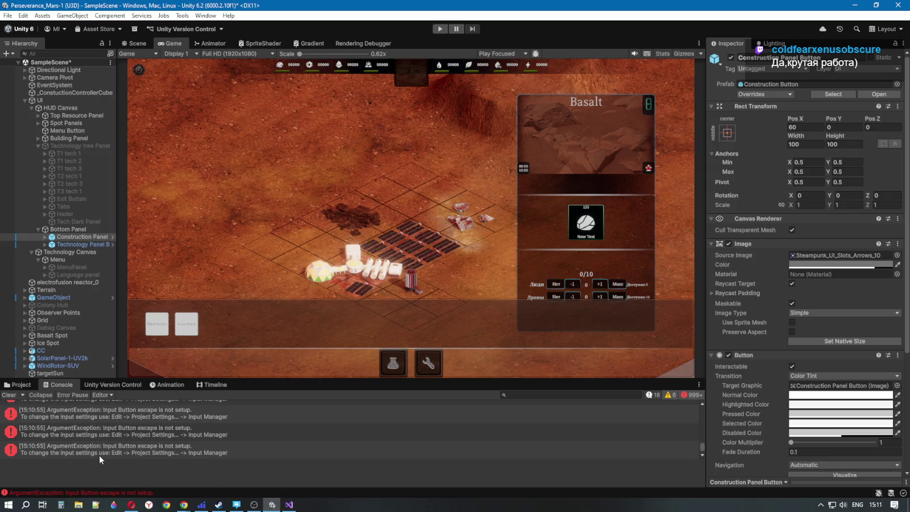
pyautogui.scroll(-5, 734, 400)
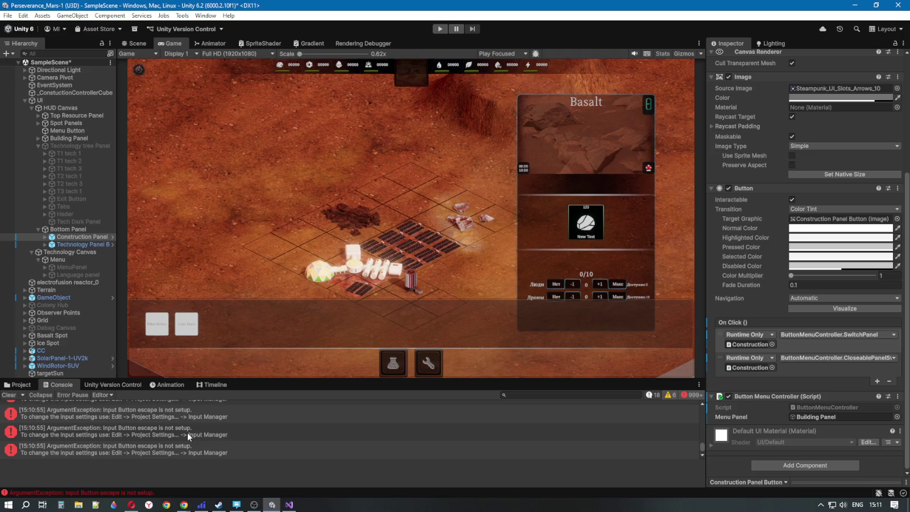
pyautogui.doubleClick(187, 432)
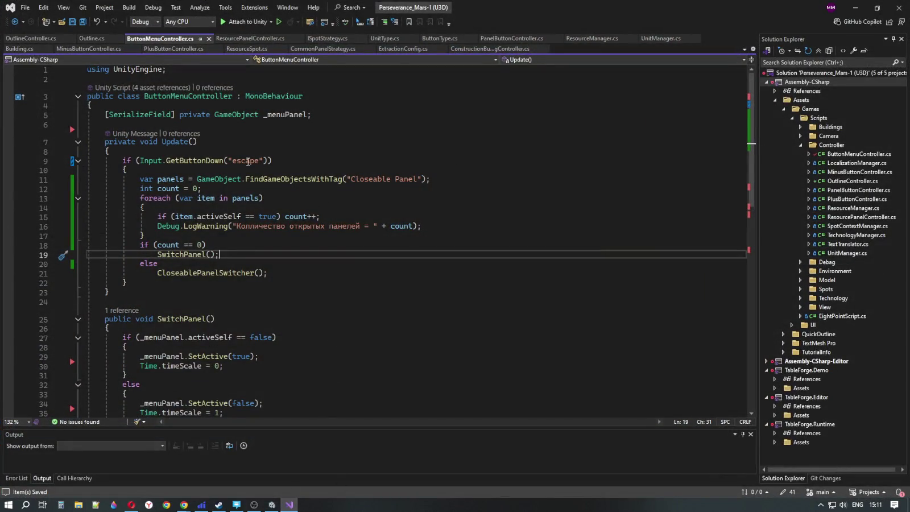
pyautogui.doubleClick(247, 161)
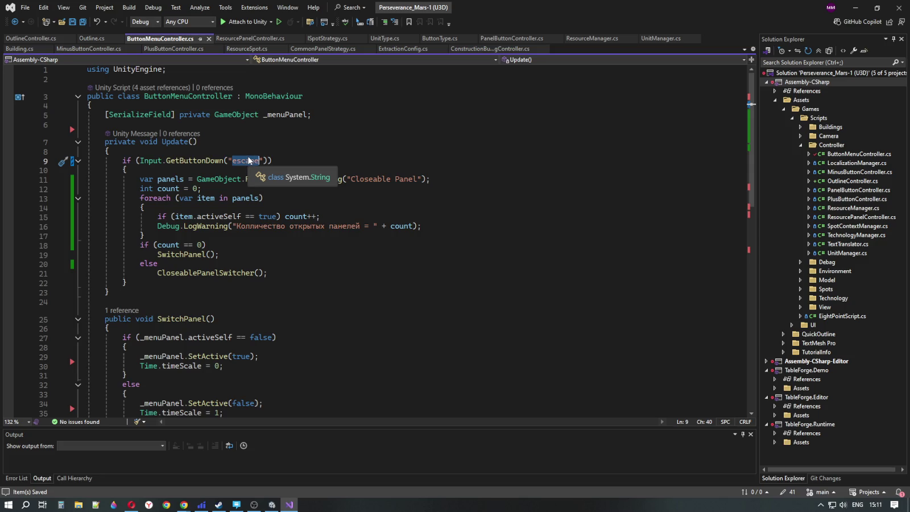
pyautogui.click(287, 274)
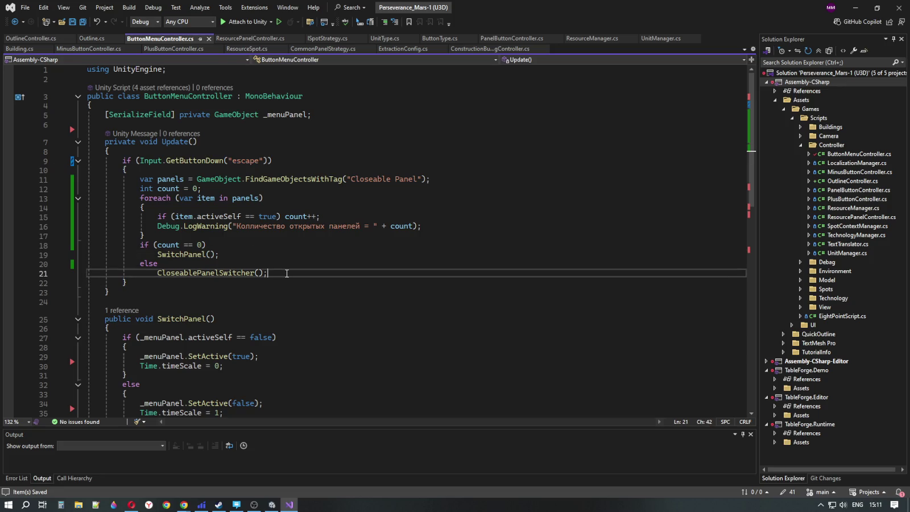